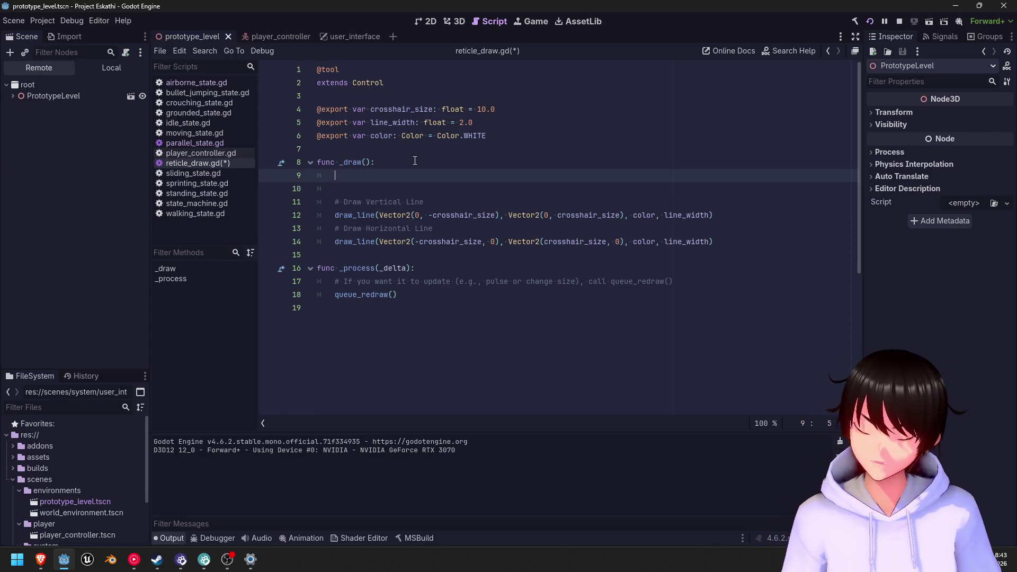
- On line 9 of _draw(), write size_with_recoil := crosshair_size * player_controller
{"action": "type", "text": "size i"}
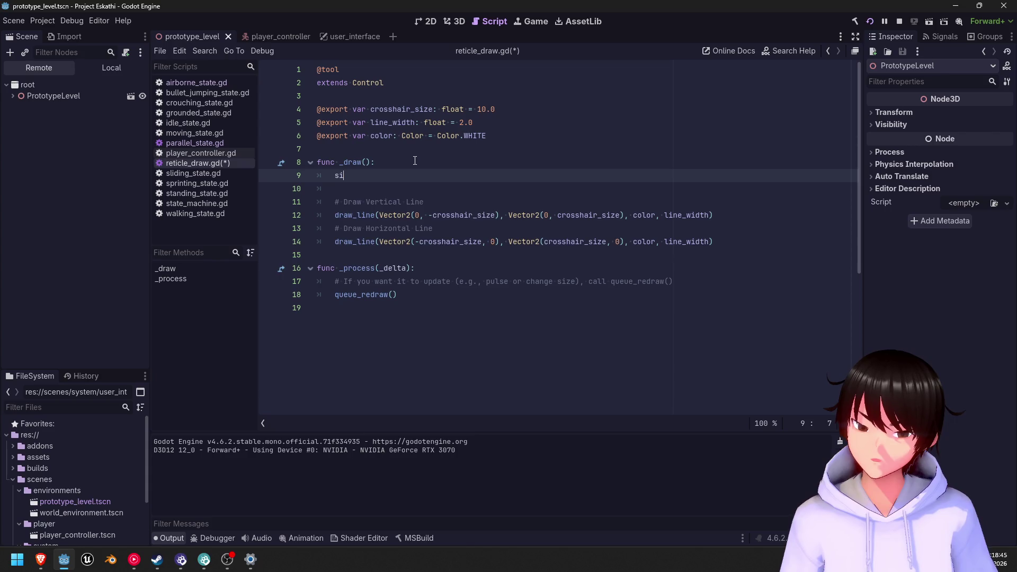
{"action": "key", "text": "BackSpace"}
{"action": "type", "text": "with rec"}
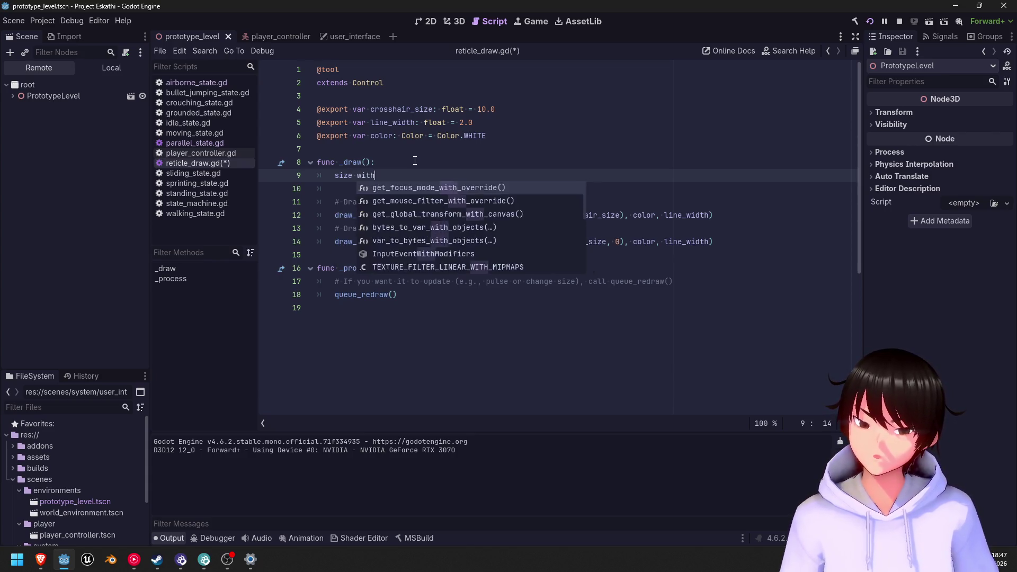
{"action": "key", "text": "BackSpace"}
{"action": "key", "text": "BackSpace"}
{"action": "key", "text": "BackSpace"}
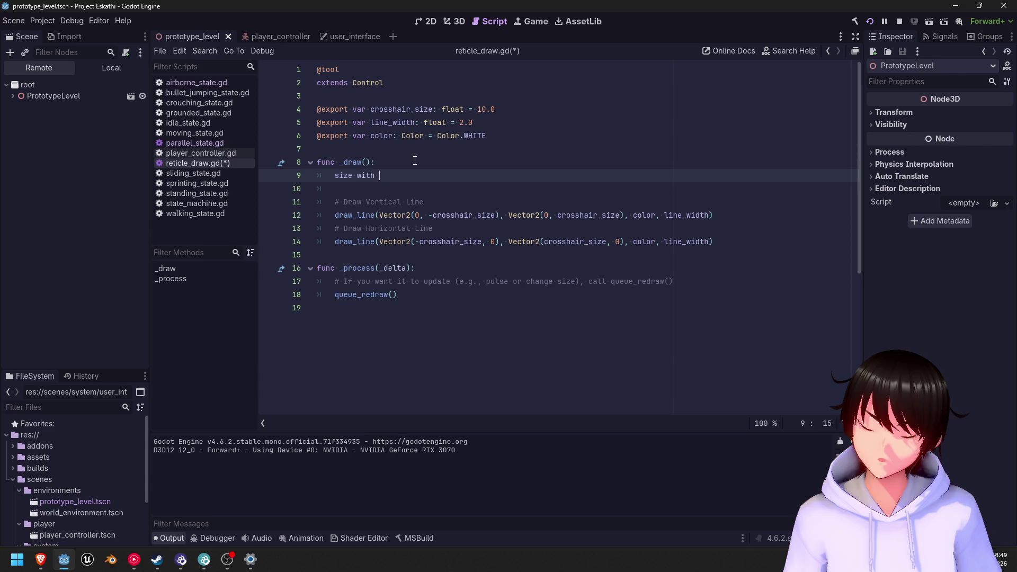
{"action": "type", "text": "_wit"}
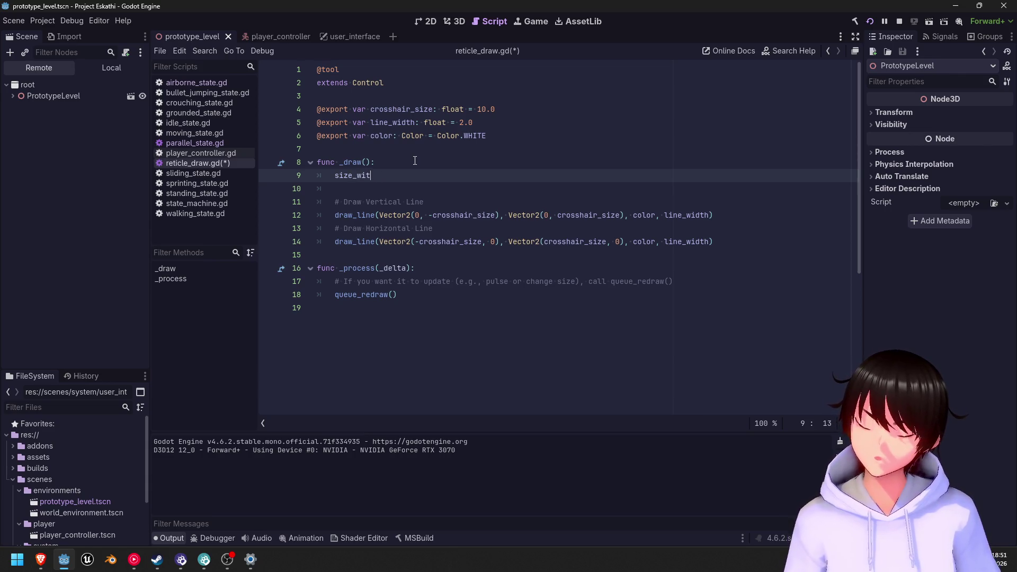
{"action": "type", "text": "h_reco"}
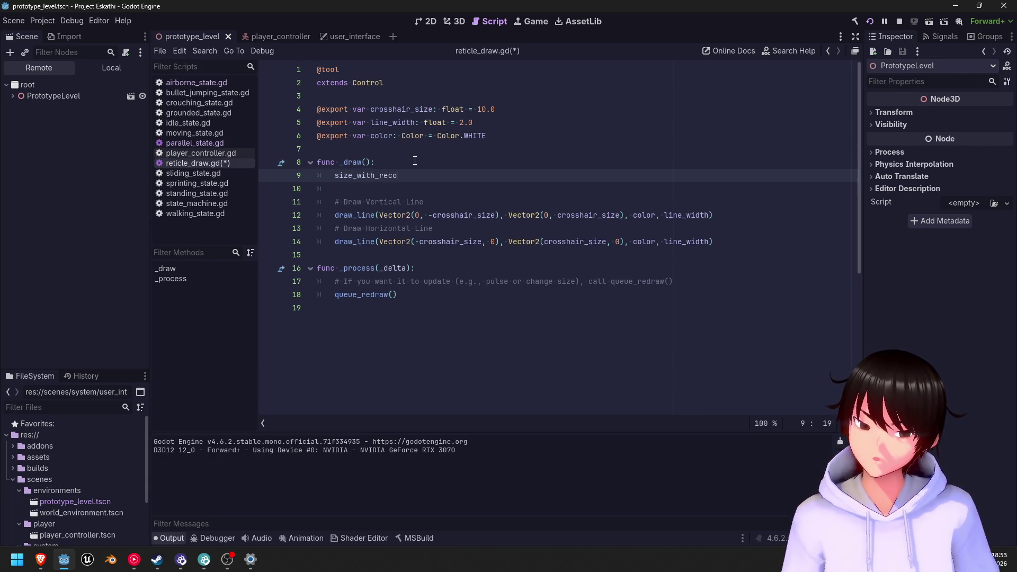
{"action": "type", "text": "il ="}
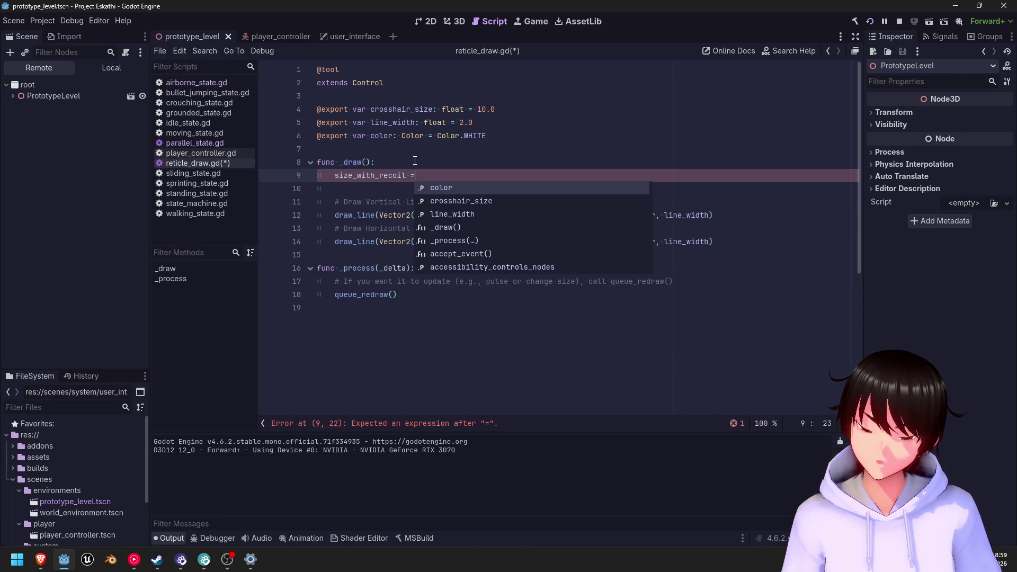
{"action": "key", "text": "BackSpace"}
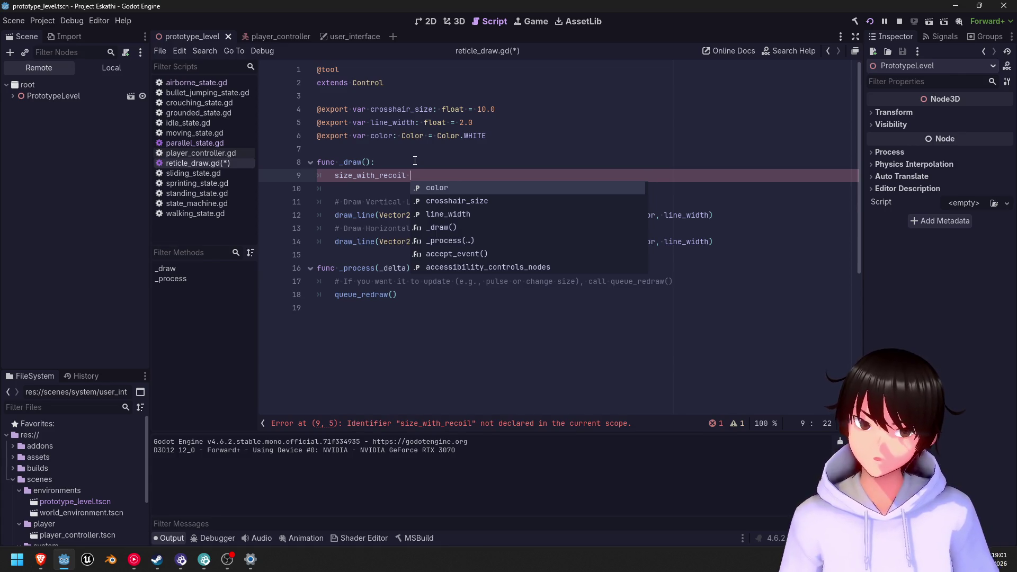
{"action": "type", "text": ":= "}
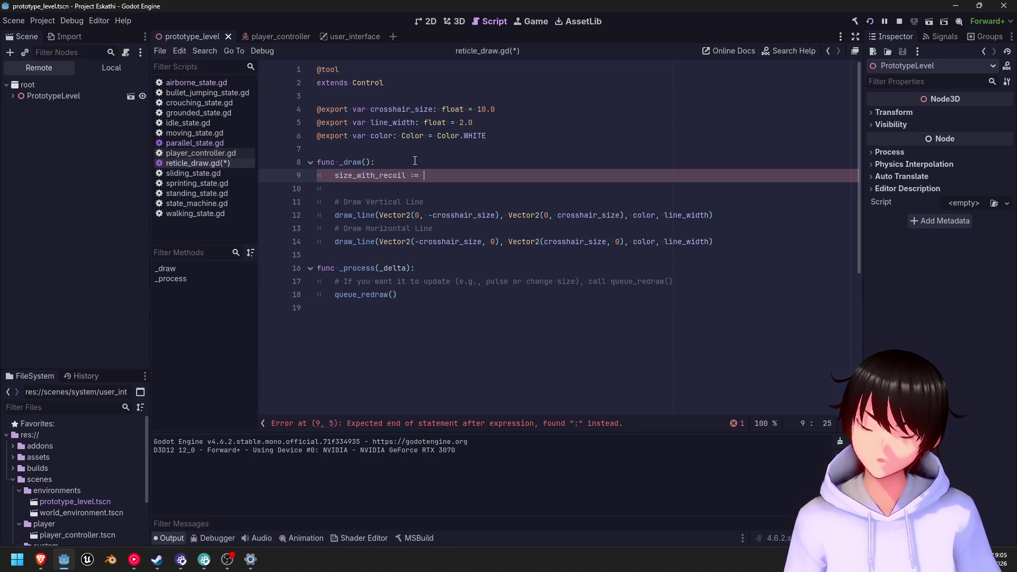
{"action": "type", "text": "cr"}
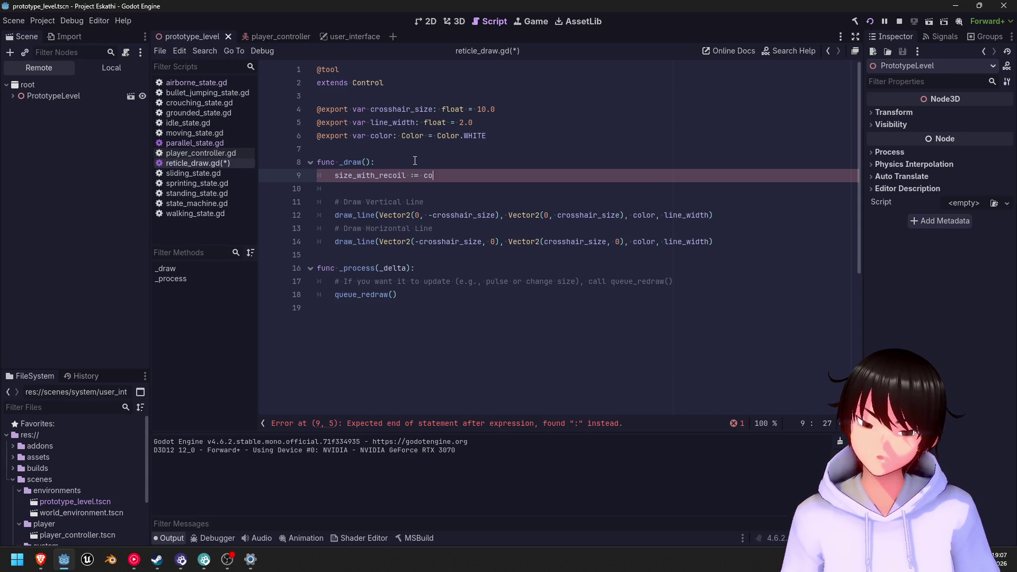
{"action": "type", "text": "os"}
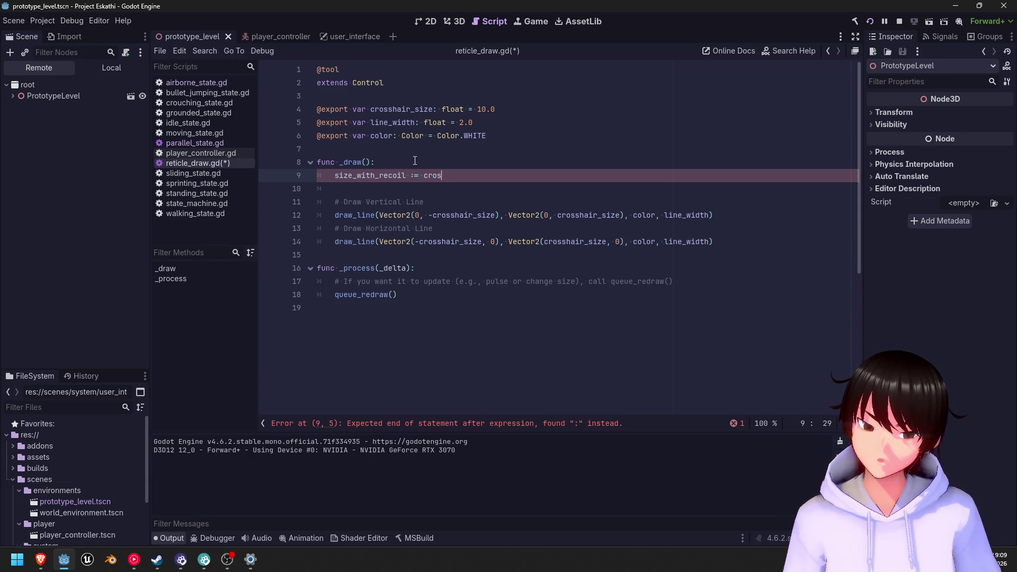
{"action": "type", "text": "shair_size "}
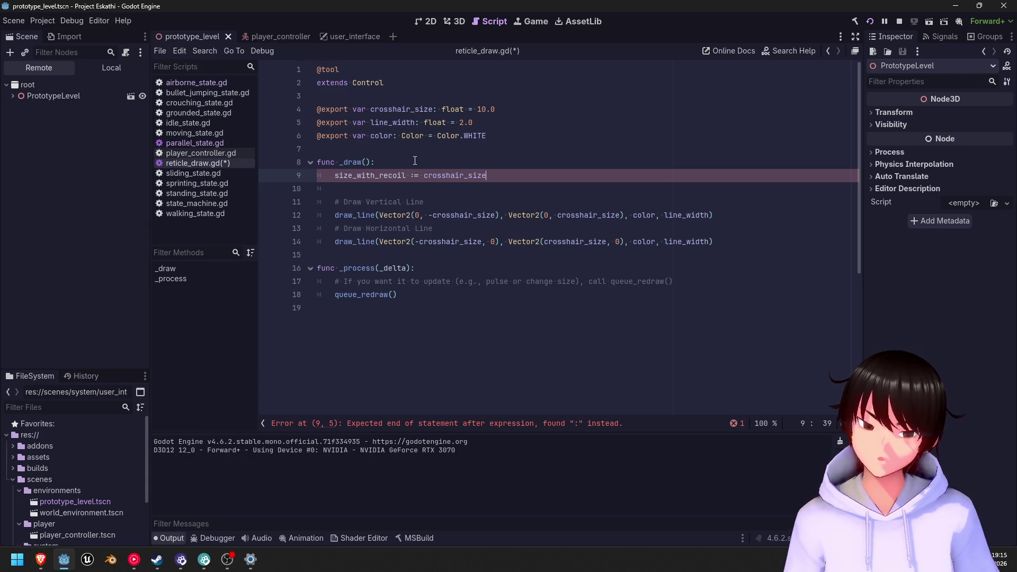
{"action": "type", "text": "* p"}
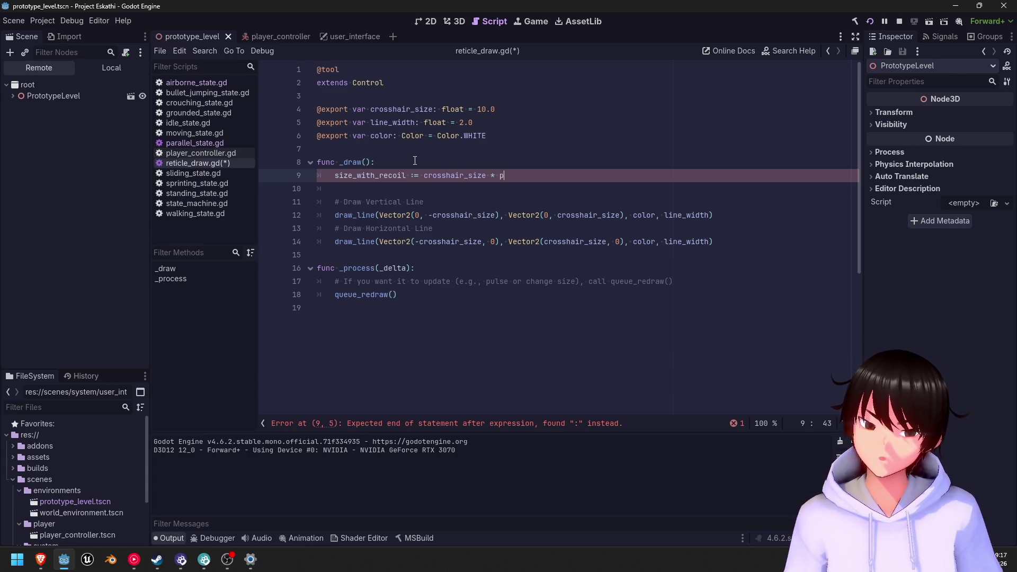
{"action": "type", "text": "layer"}
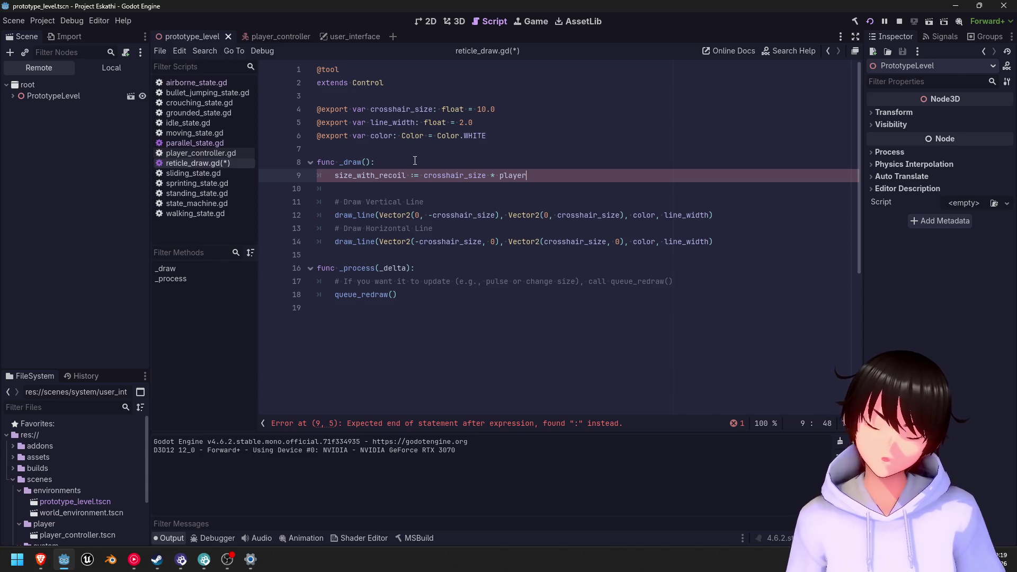
{"action": "type", "text": "_con"}
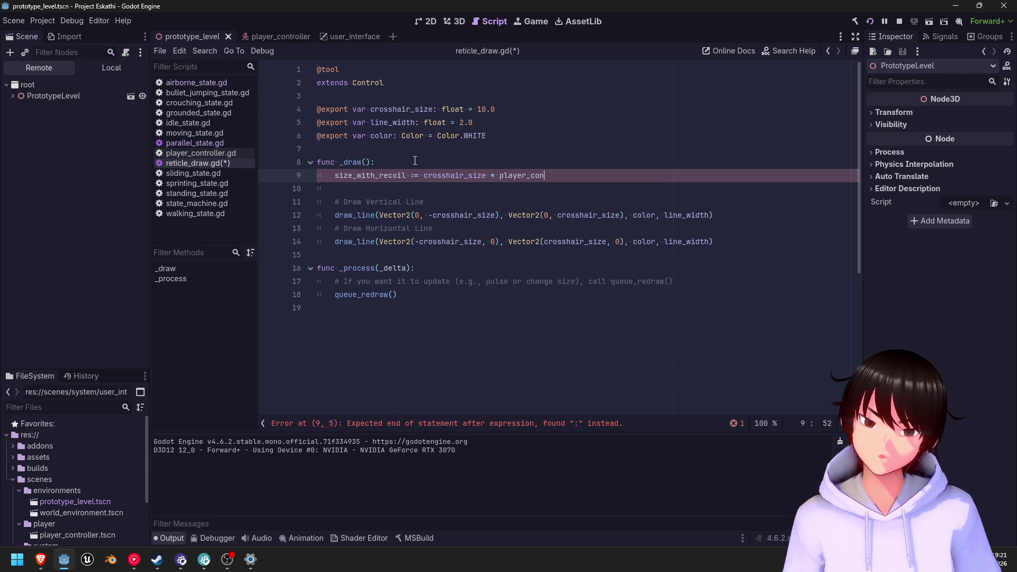
{"action": "type", "text": "troller"}
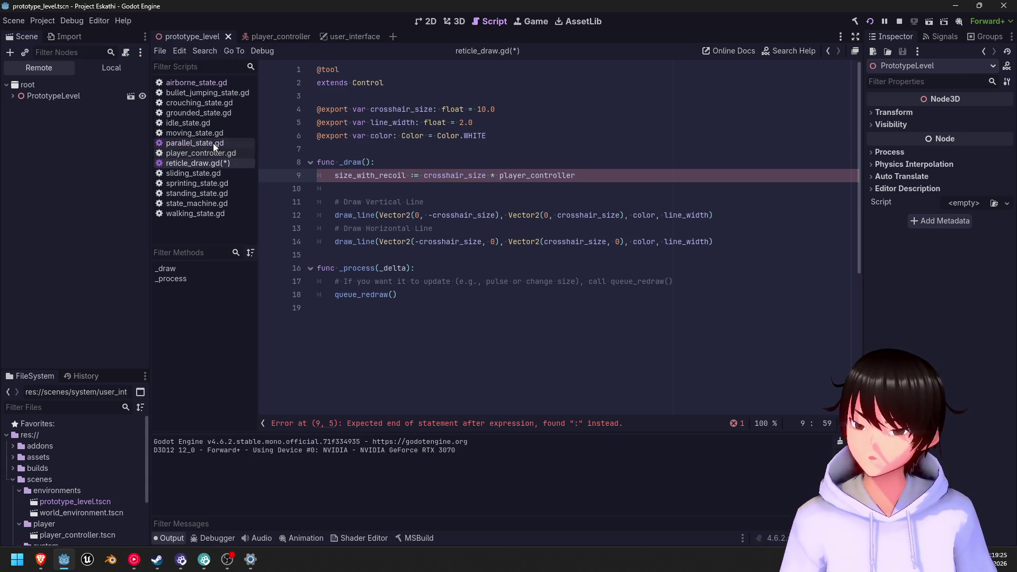
- Close the parallel_state.gd script
{"action": "left_click", "coordinate": [195, 142]}
{"action": "scroll", "coordinate": [472, 190], "scroll_direction": "up", "scroll_amount": 20}
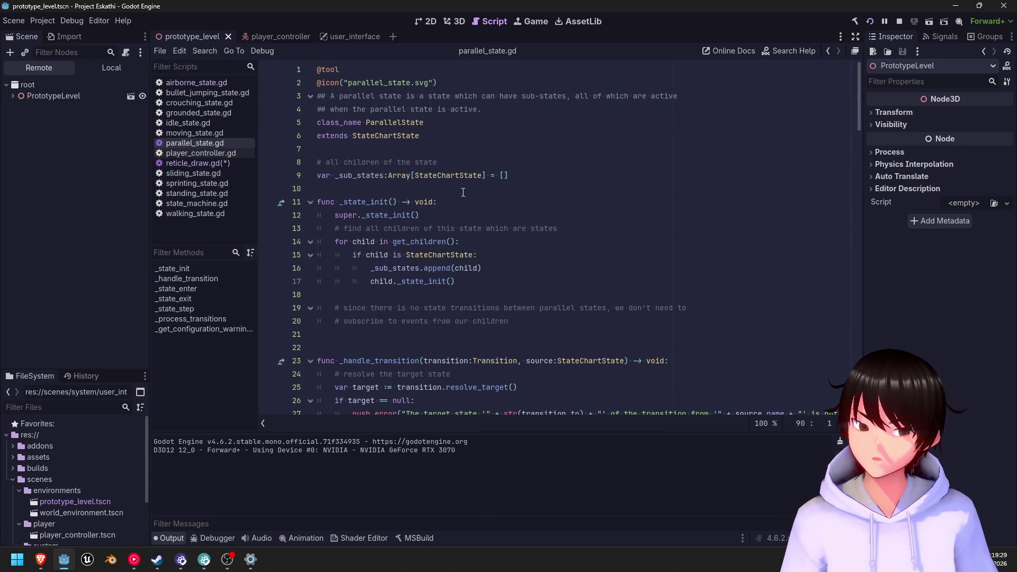
{"action": "right_click", "coordinate": [216, 144]}
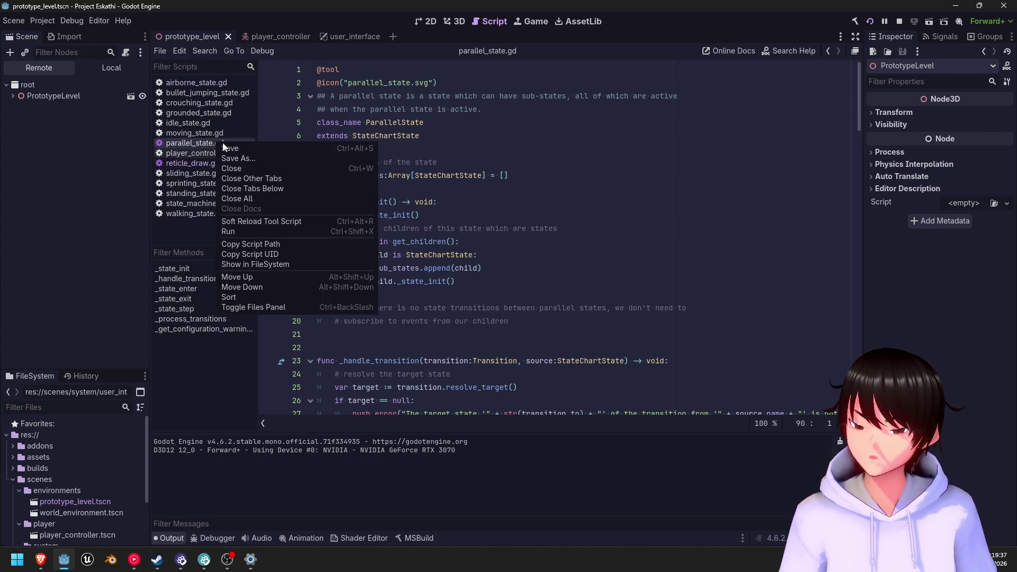
{"action": "left_click", "coordinate": [237, 169]}
{"action": "left_click", "coordinate": [207, 132]}
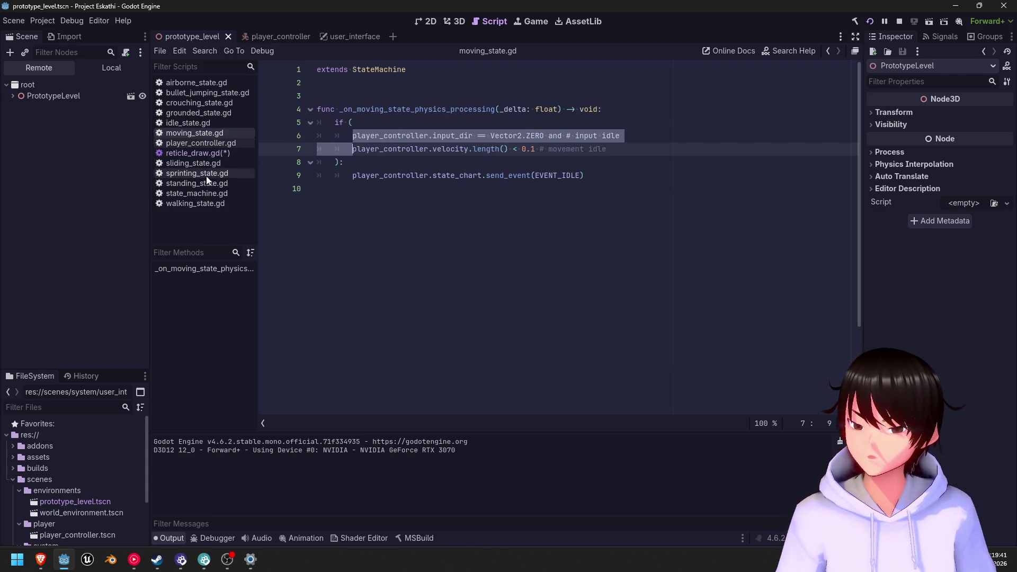
- In state_machine.gd, select the References player_controller export lines 22–23, then return to reticle_draw.gd
{"action": "left_click", "coordinate": [206, 193]}
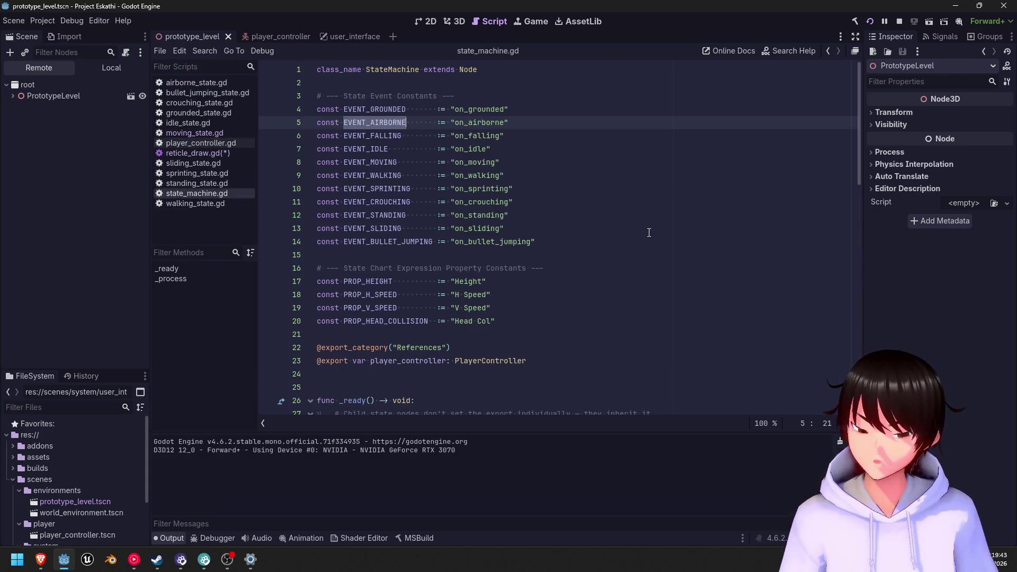
{"action": "scroll", "coordinate": [598, 318], "scroll_direction": "down", "scroll_amount": 2}
{"action": "left_click_drag", "start_coordinate": [526, 281], "coordinate": [288, 284]}
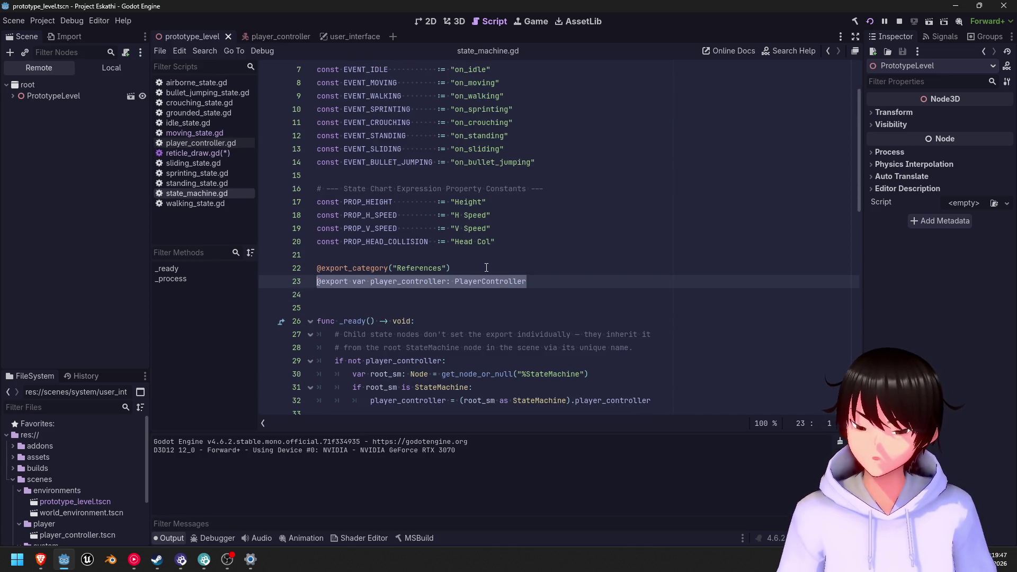
{"action": "left_click", "coordinate": [486, 267]}
{"action": "left_click", "coordinate": [529, 282]}
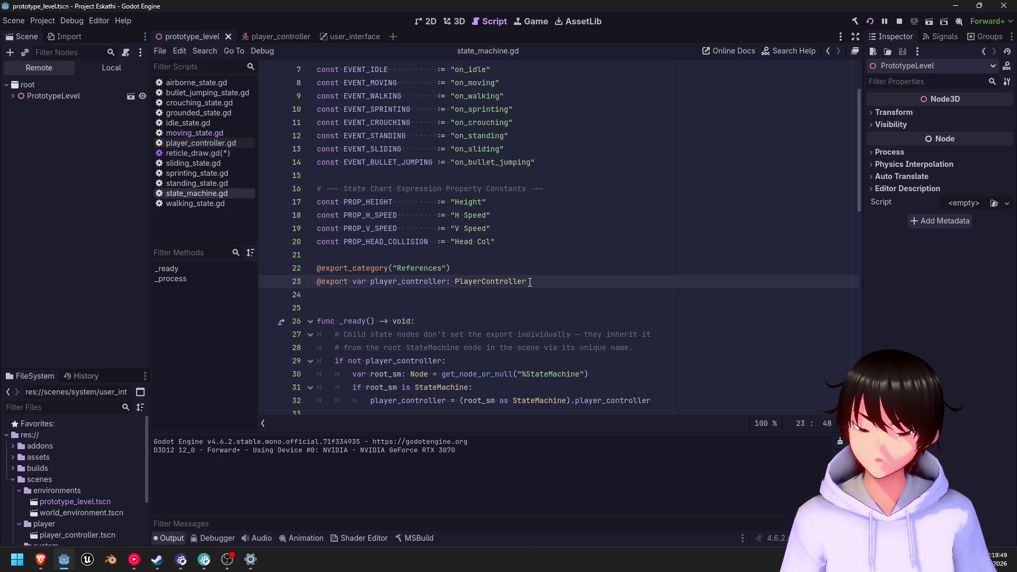
{"action": "left_click", "coordinate": [318, 268]}
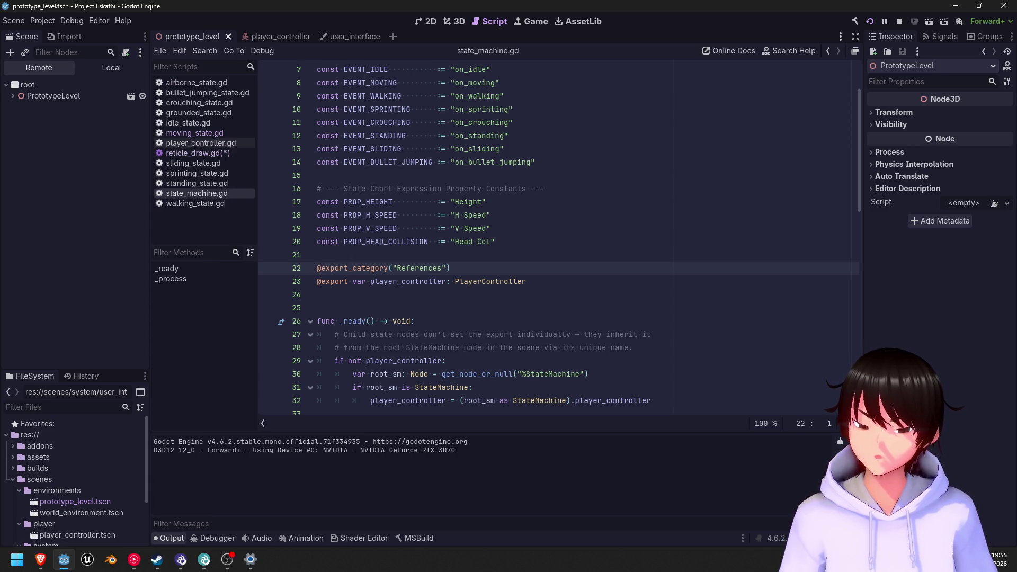
{"action": "left_click_drag", "start_coordinate": [317, 268], "coordinate": [557, 279]}
{"action": "key", "text": "ctrl+c"}
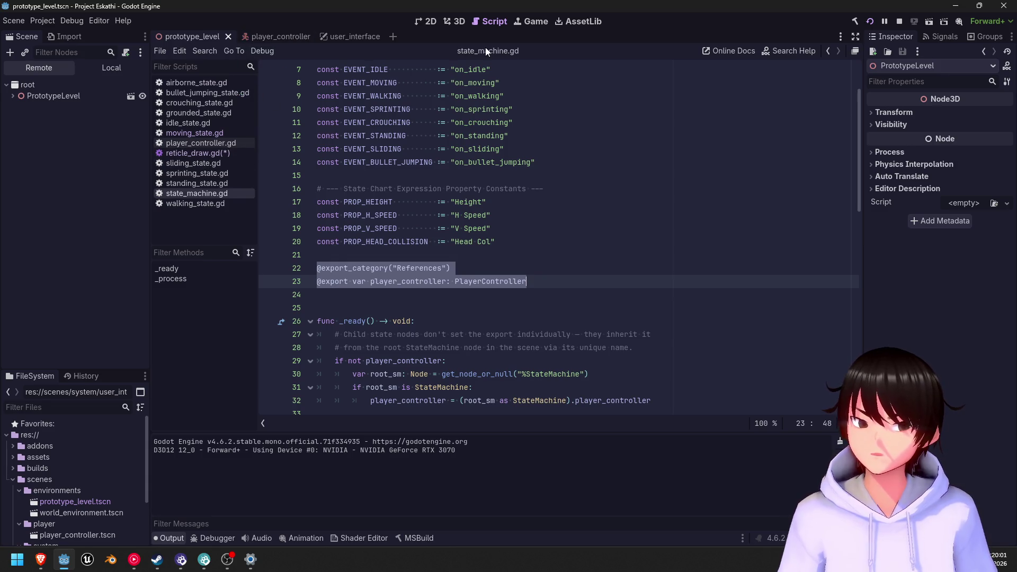
{"action": "left_click", "coordinate": [209, 154]}
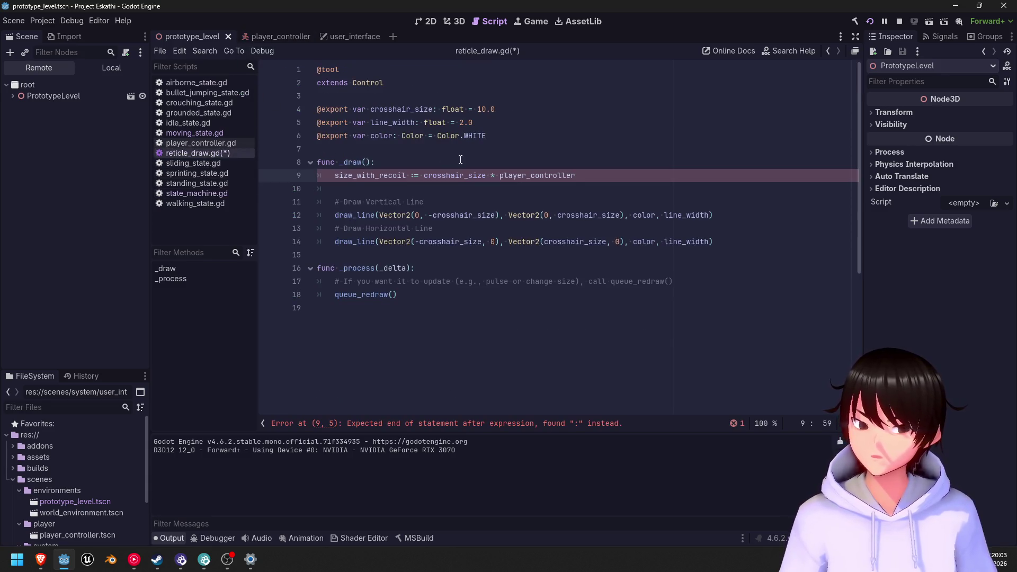
- Paste the References player_controller export below extends Control and save reticle_draw.gd
{"action": "left_click", "coordinate": [407, 83]}
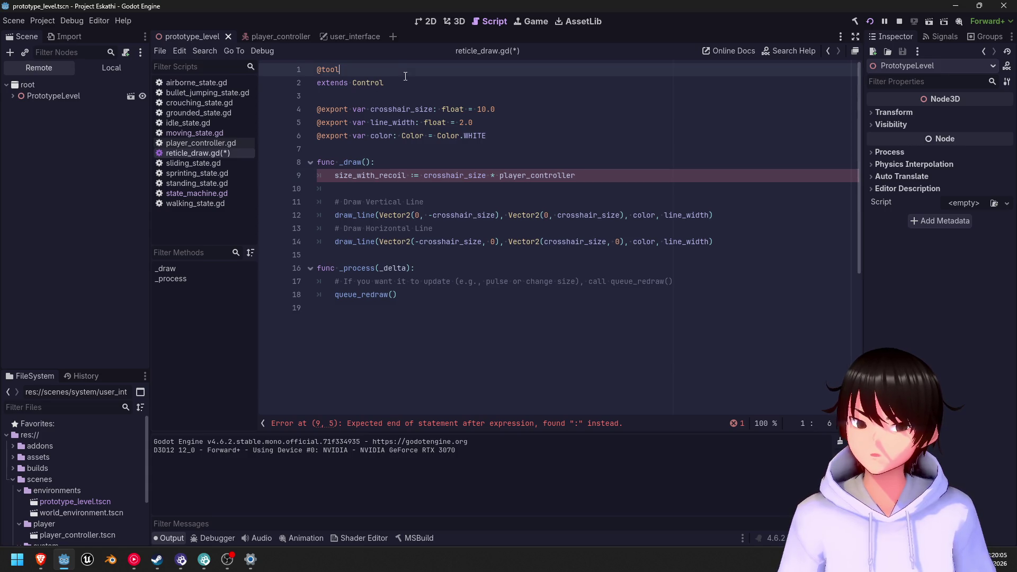
{"action": "key", "text": "Return"}
{"action": "key", "text": "Return"}
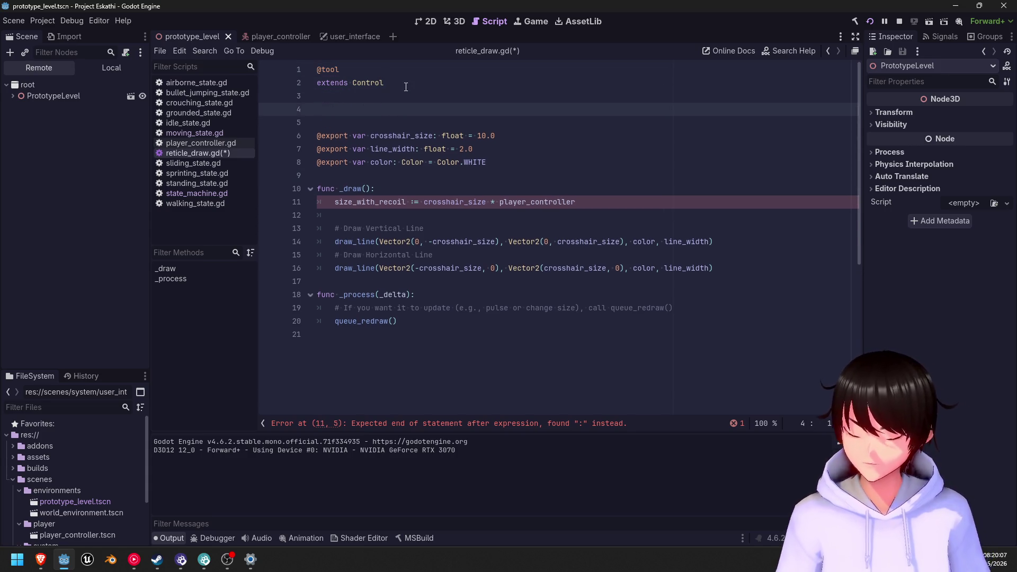
{"action": "key", "text": "ctrl+v"}
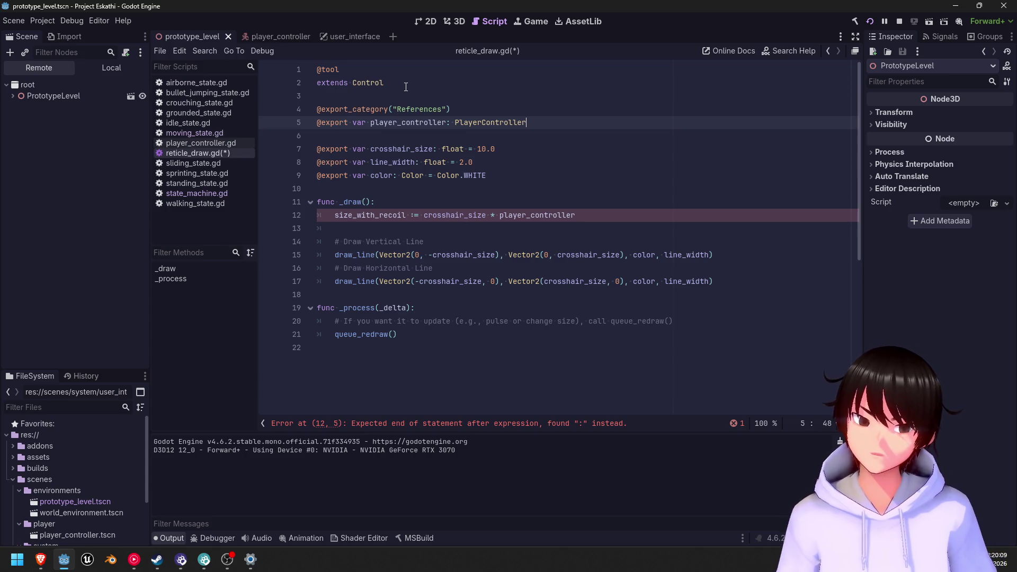
{"action": "left_click", "coordinate": [591, 214]}
{"action": "key", "text": "ctrl+s"}
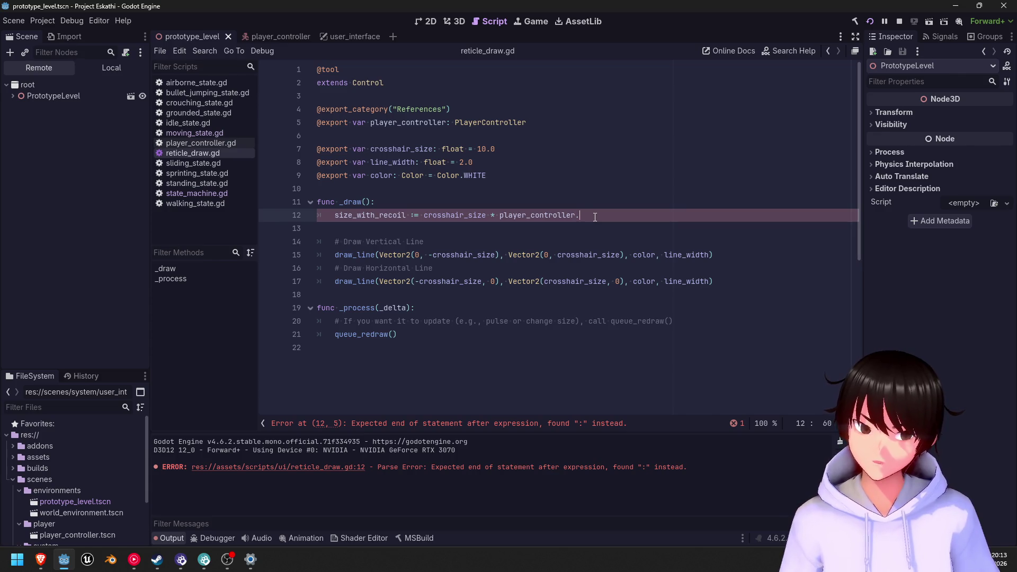
- Append .linearVelocity to player_controller on line 12
{"action": "type", "text": ".velocity"}
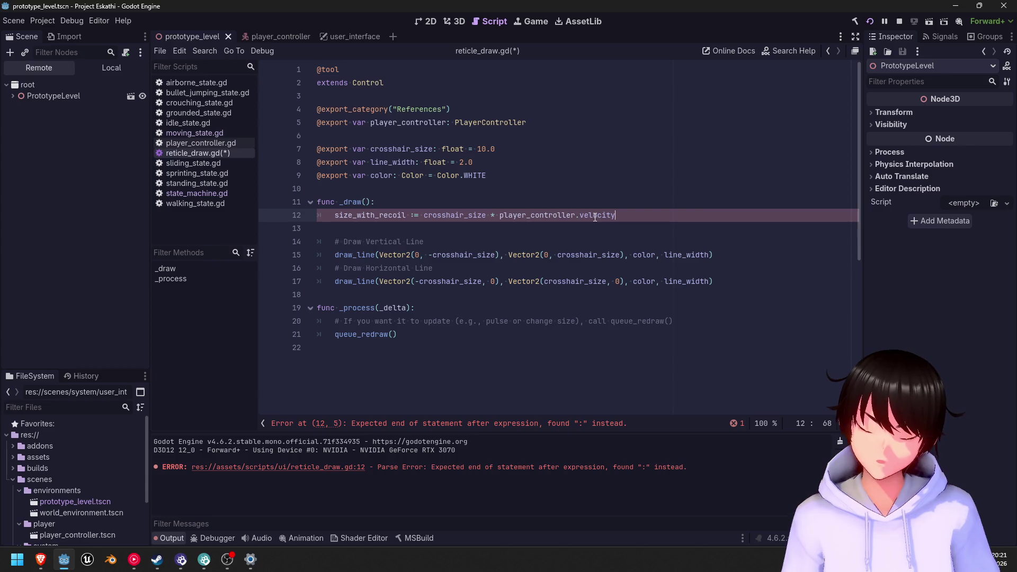
{"action": "key", "text": "BackSpace"}
{"action": "key", "text": "BackSpace"}
{"action": "key", "text": "BackSpace"}
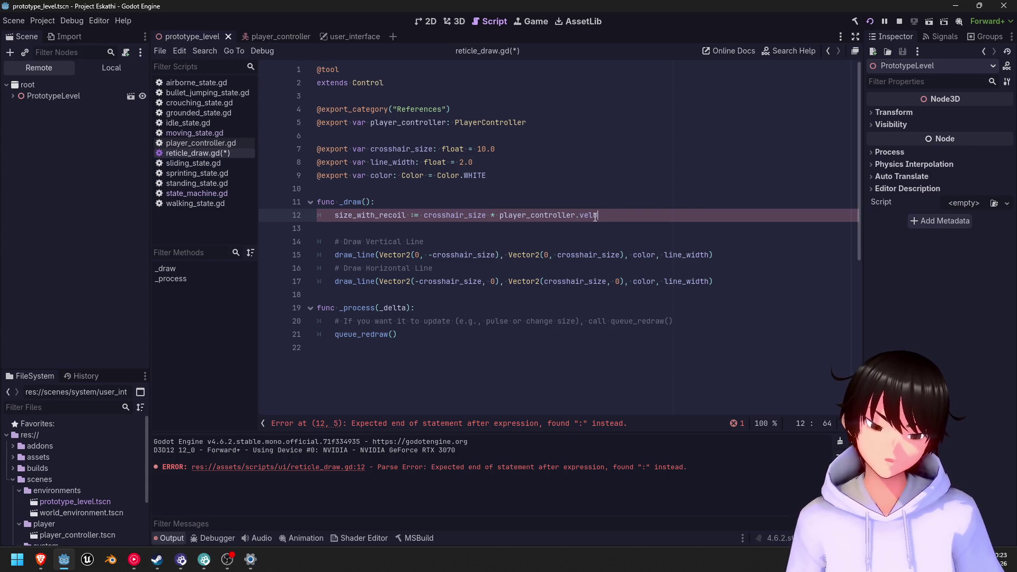
{"action": "type", "text": "li"}
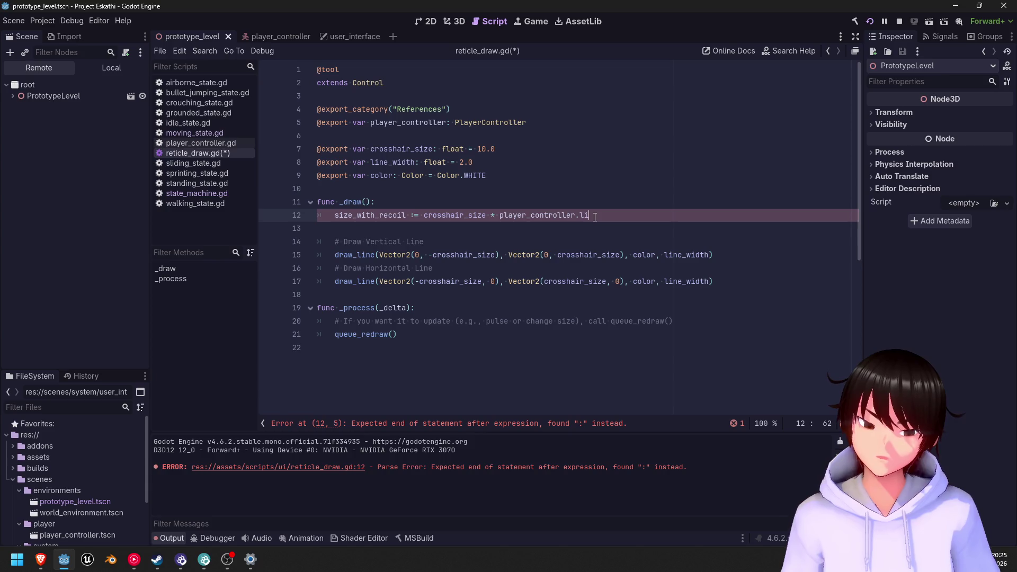
{"action": "type", "text": "nearVel"}
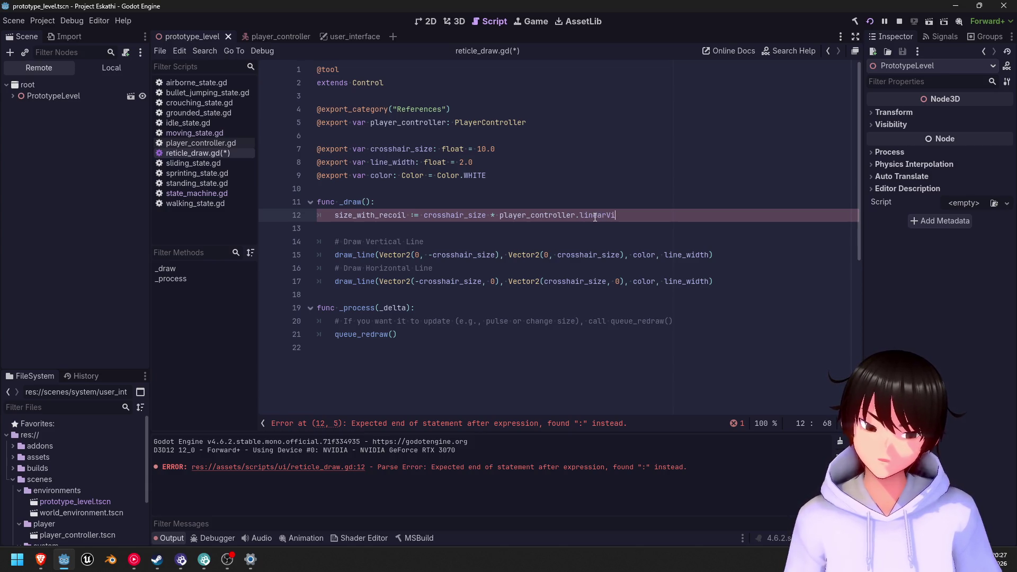
{"action": "type", "text": "ocity"}
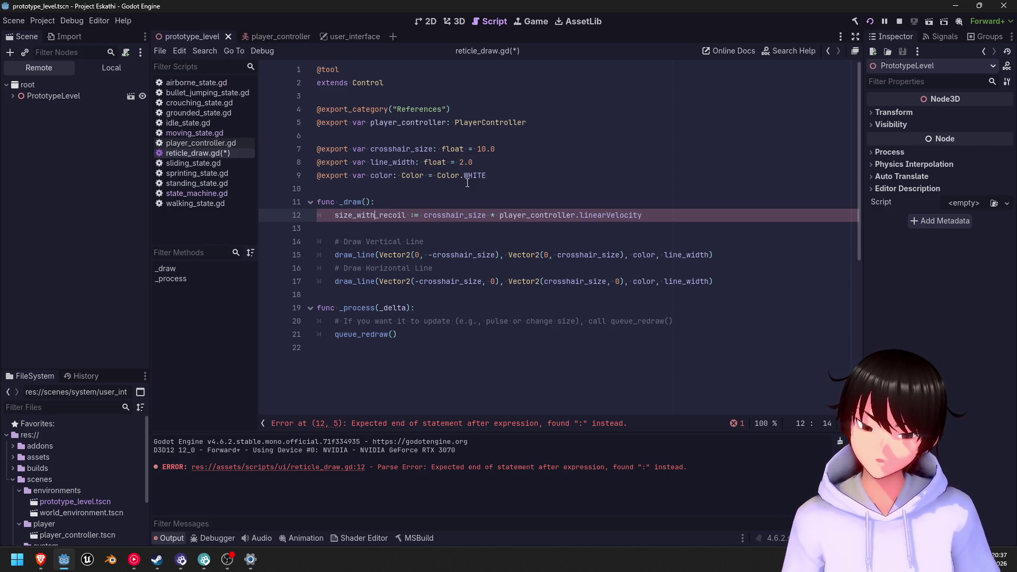
- Try adding var before line 12, remove it again, and switch to player_controller.gd
{"action": "type", "text": "var"}
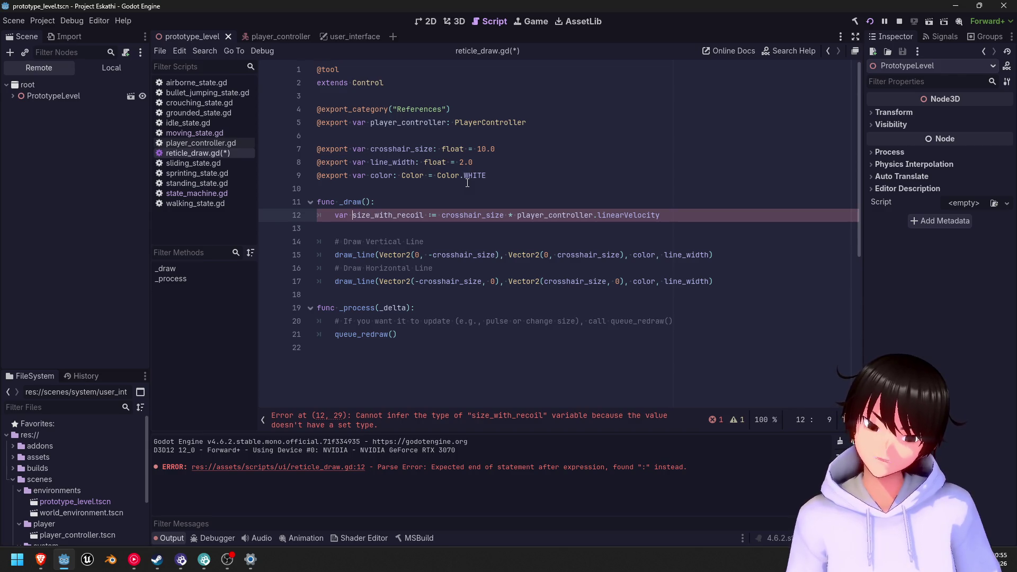
{"action": "key", "text": "BackSpace"}
{"action": "key", "text": "BackSpace"}
{"action": "key", "text": "BackSpace"}
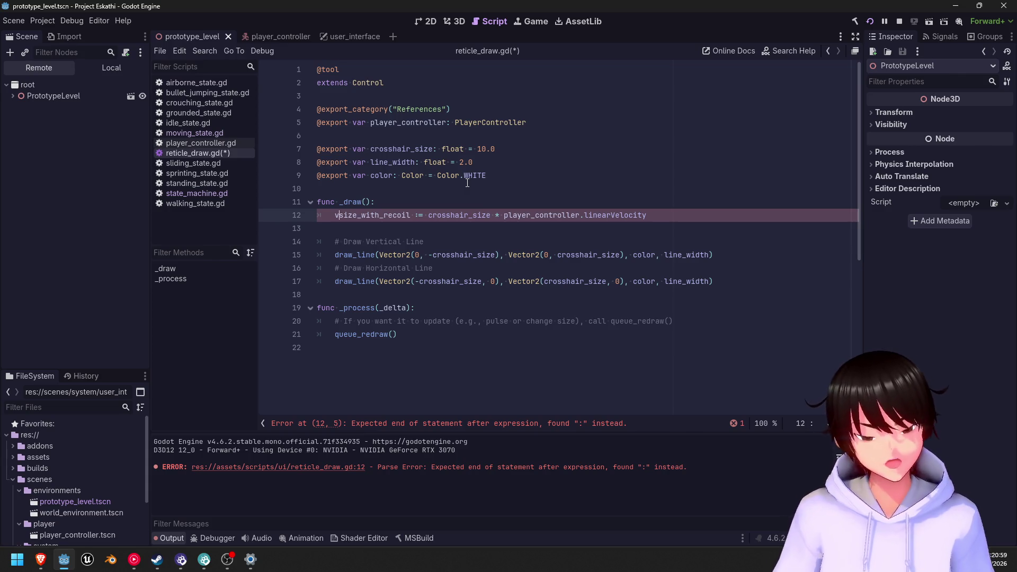
{"action": "key", "text": "BackSpace"}
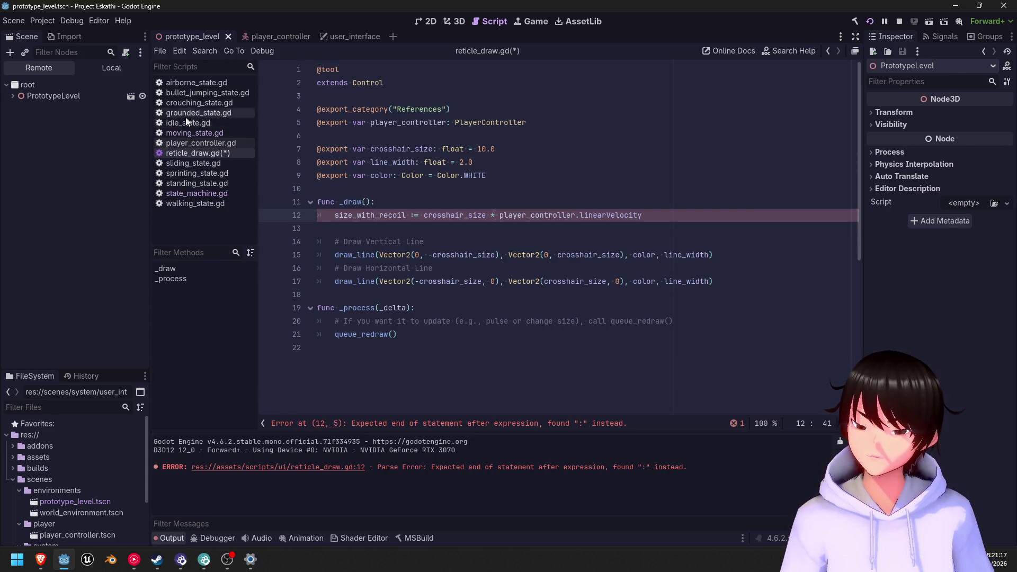
{"action": "left_click", "coordinate": [202, 144]}
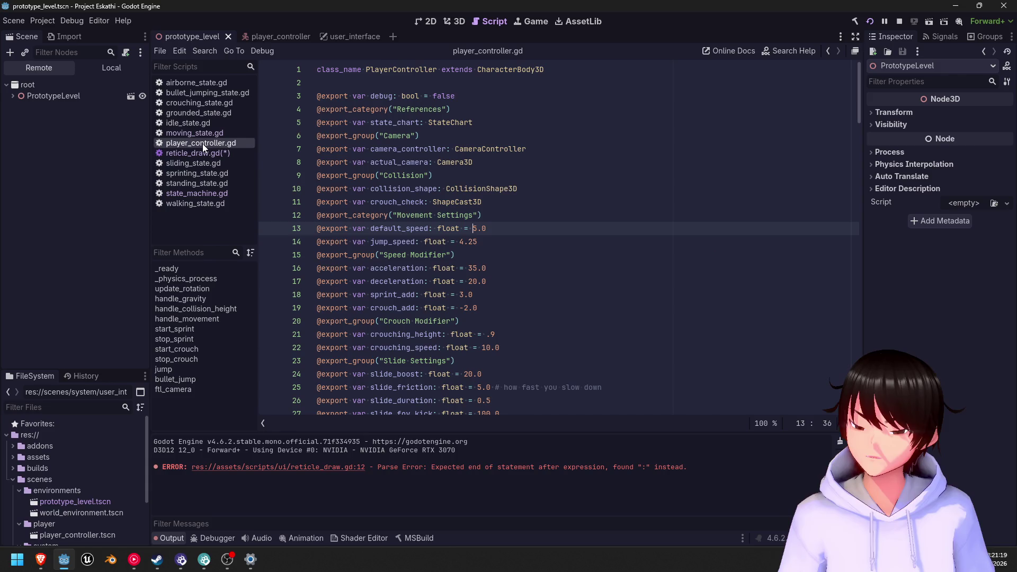
- Back in reticle_draw.gd, change size_with_recoil := to a plain = on line 12
{"action": "scroll", "coordinate": [541, 182], "scroll_direction": "down", "scroll_amount": 10}
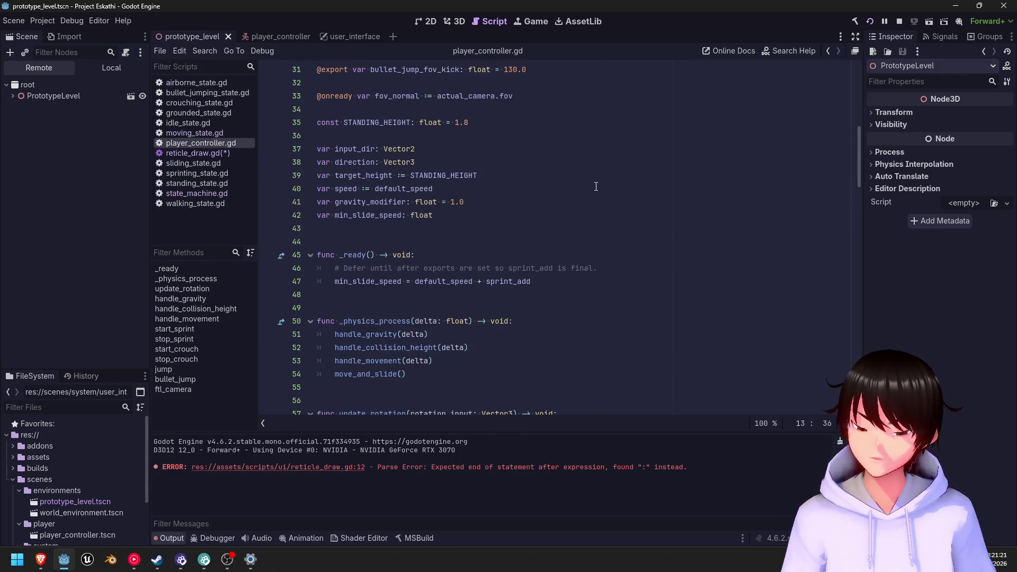
{"action": "scroll", "coordinate": [596, 186], "scroll_direction": "down", "scroll_amount": 3}
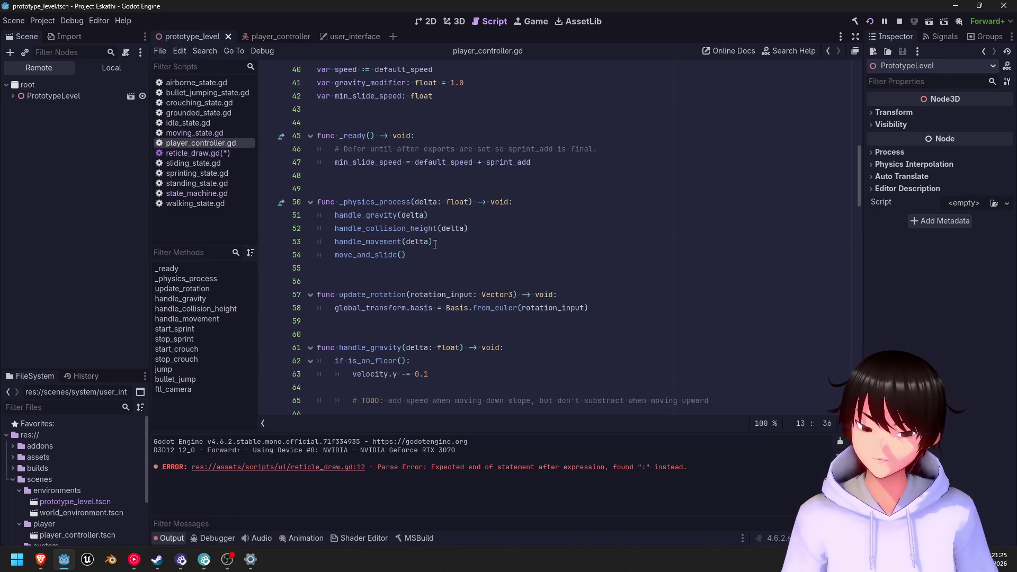
{"action": "scroll", "coordinate": [426, 241], "scroll_direction": "down", "scroll_amount": 6}
{"action": "scroll", "coordinate": [419, 228], "scroll_direction": "up", "scroll_amount": 3}
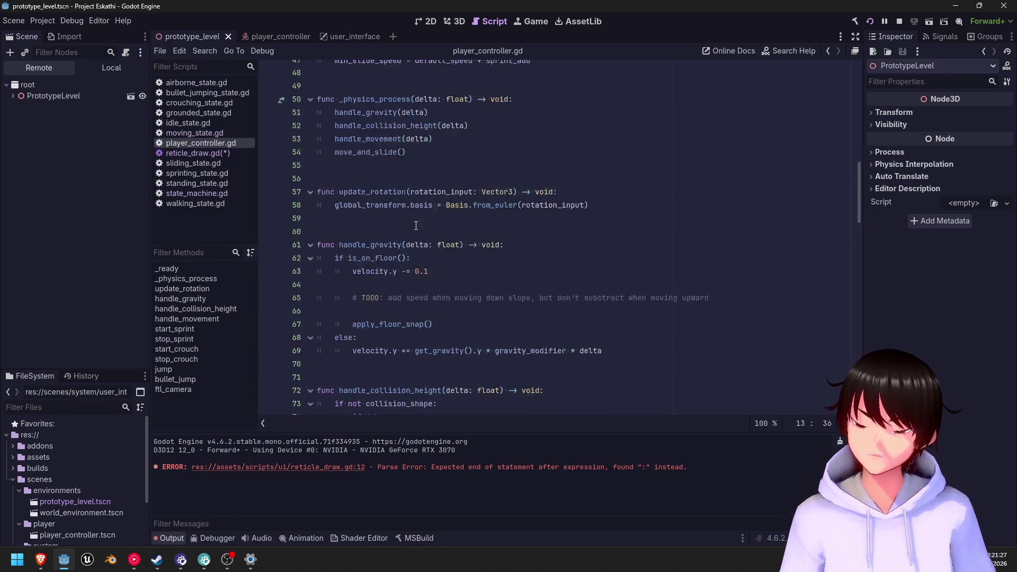
{"action": "left_click", "coordinate": [231, 152]}
{"action": "left_click", "coordinate": [414, 215]}
{"action": "key", "text": "BackSpace"}
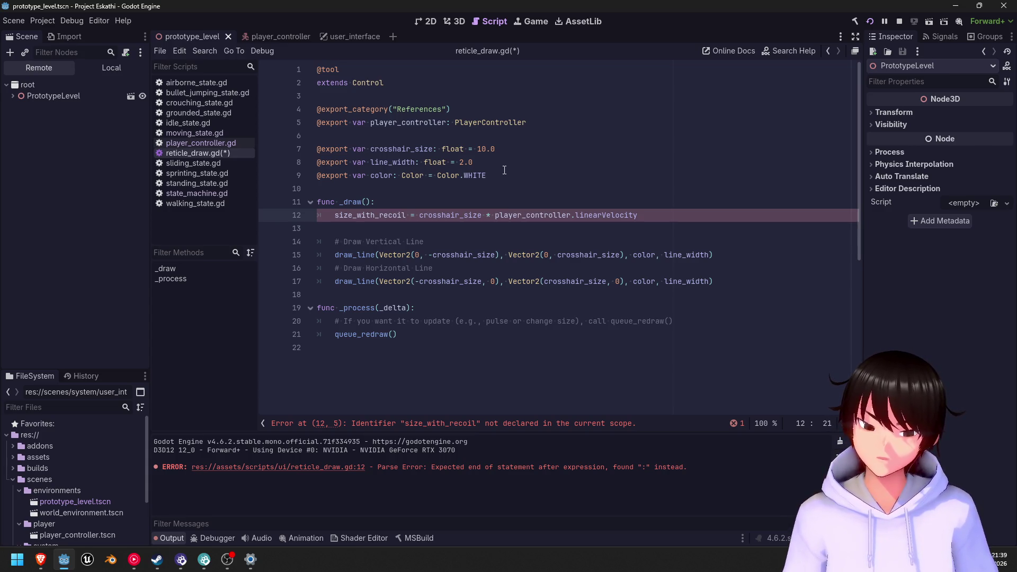
{"action": "left_click", "coordinate": [499, 176]}
- Prefix line 12 with var to declare size_with_recoil
{"action": "left_click", "coordinate": [337, 213]}
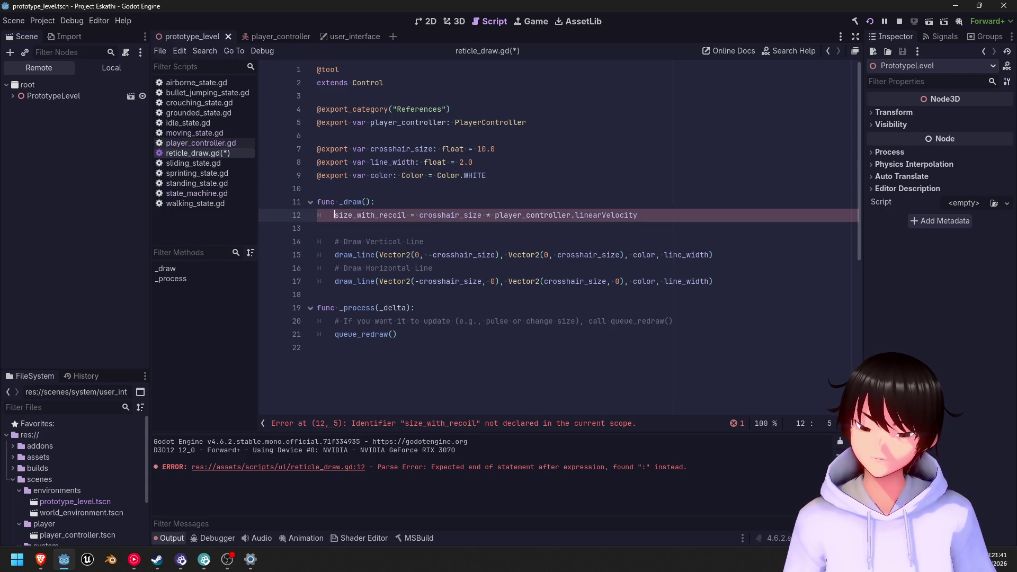
{"action": "type", "text": "var"}
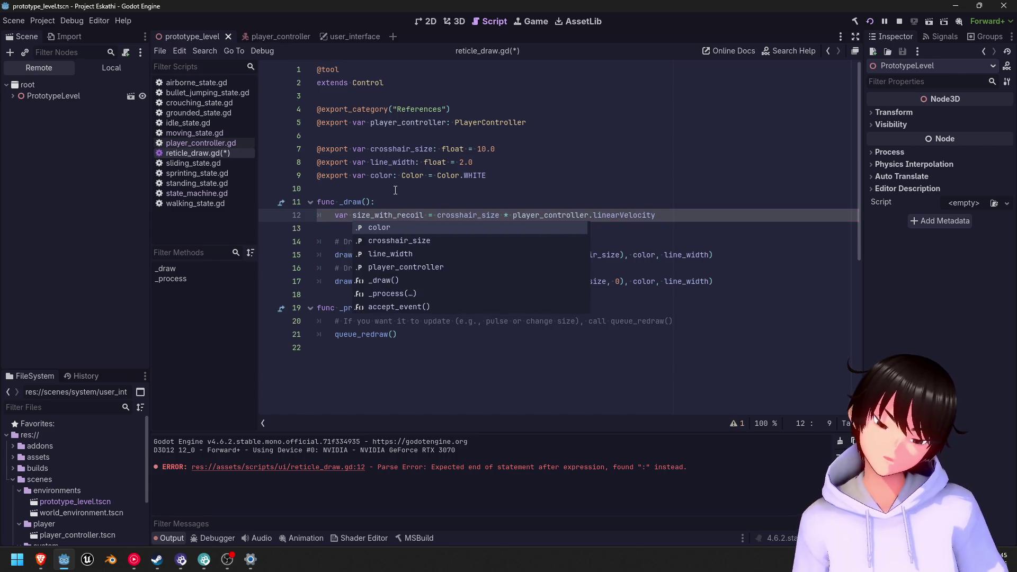
{"action": "left_click", "coordinate": [657, 219]}
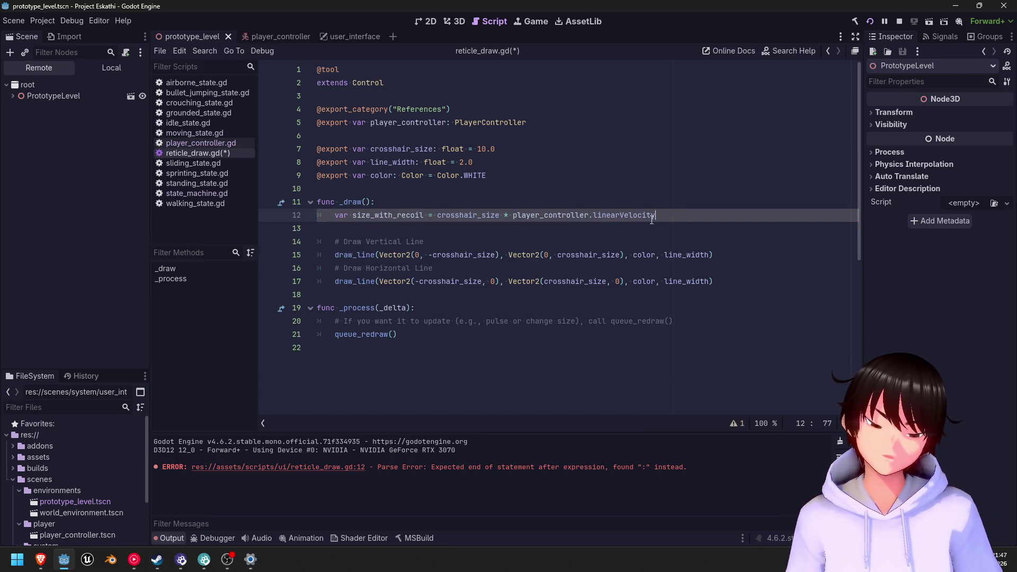
- Search player_controller.gd for 'velocity' and step through each match
{"action": "left_click", "coordinate": [198, 141]}
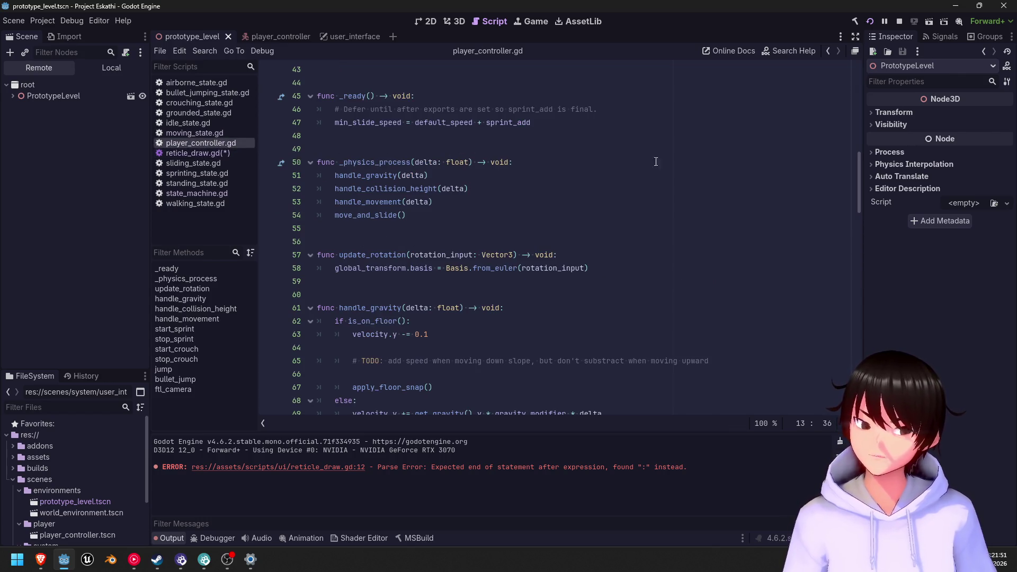
{"action": "key", "text": "ctrl+f"}
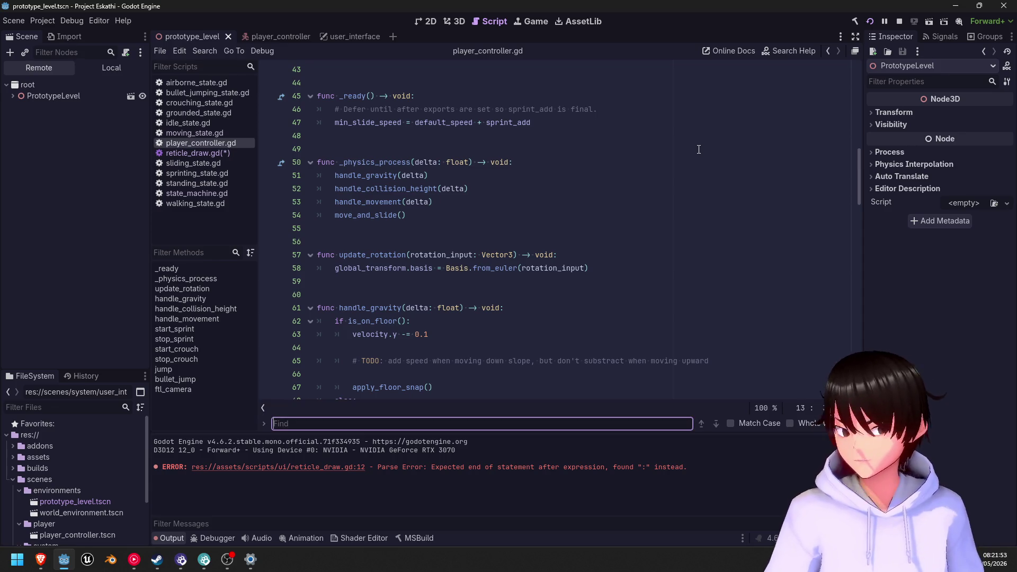
{"action": "type", "text": "linear"}
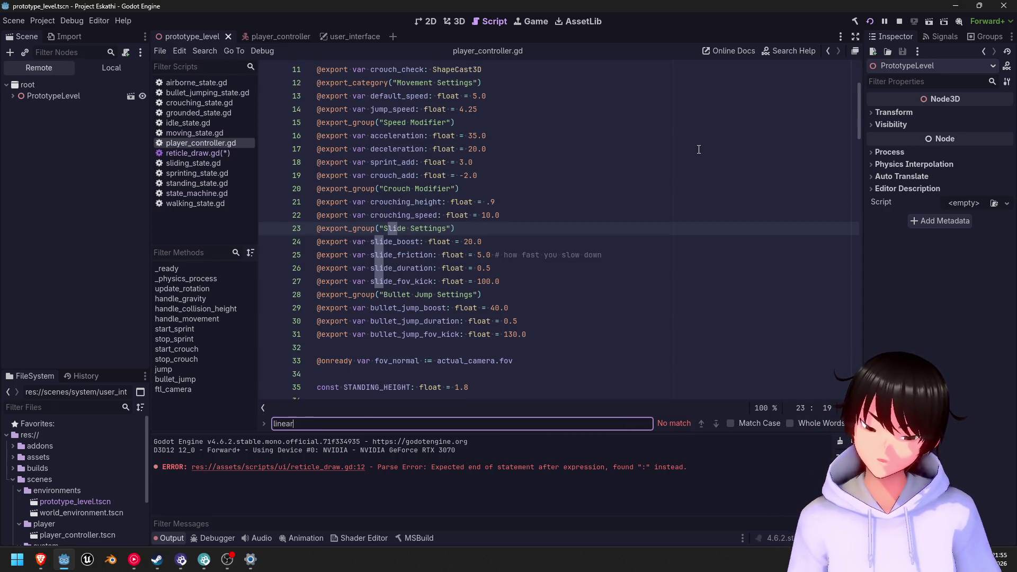
{"action": "key", "text": "ctrl+a"}
{"action": "type", "text": "velocity"}
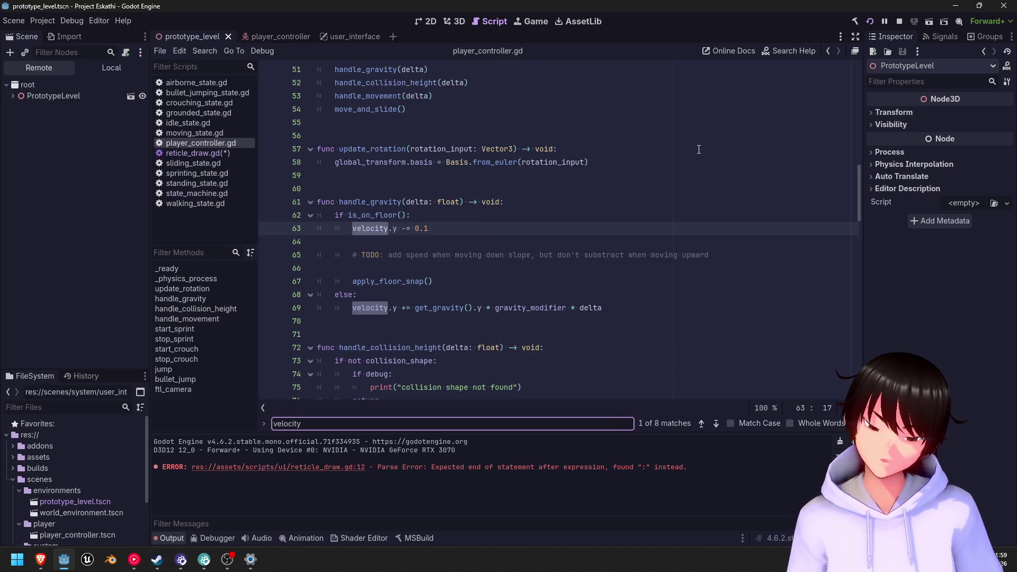
{"action": "key", "text": "Return"}
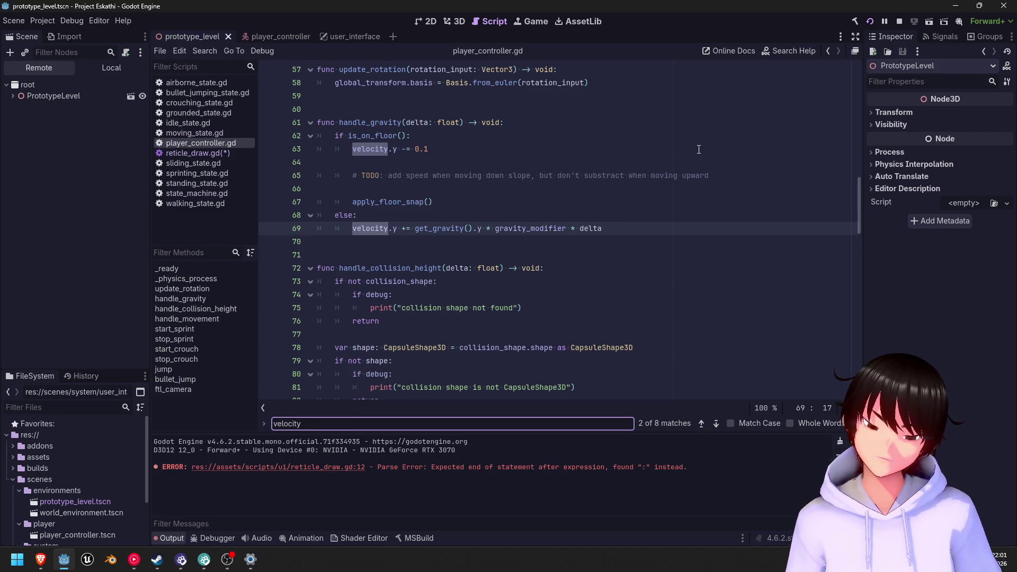
{"action": "key", "text": "Return"}
{"action": "key", "text": "Return"}
{"action": "key", "text": "Return"}
{"action": "key", "text": "Return"}
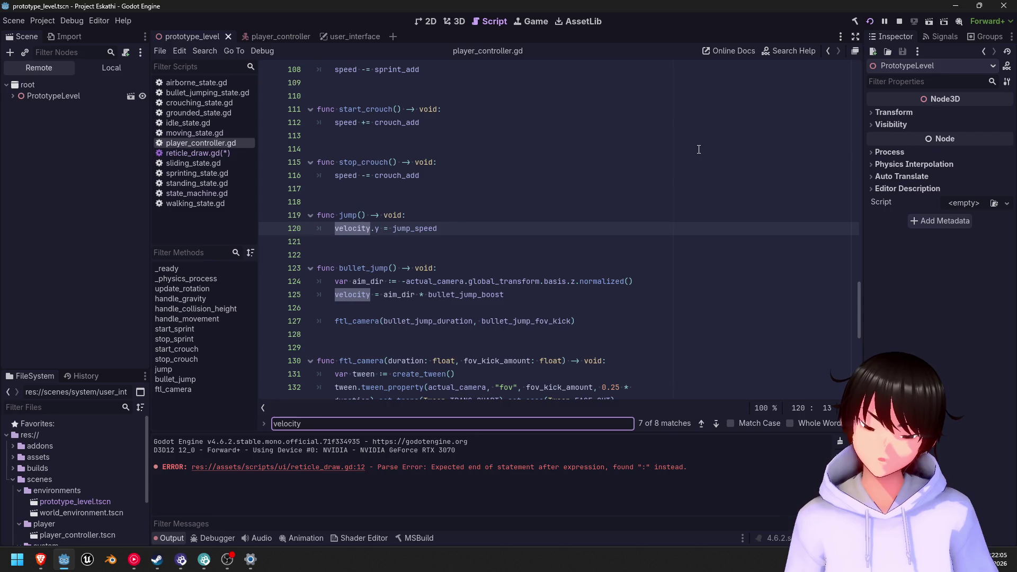
{"action": "key", "text": "Return"}
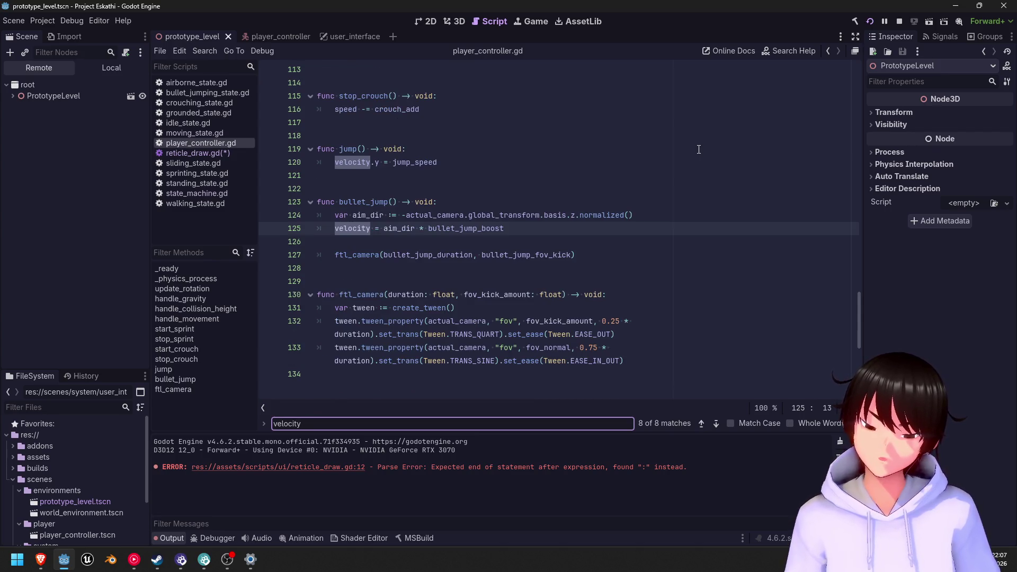
{"action": "key", "text": "Return"}
{"action": "key", "text": "Return"}
{"action": "key", "text": "Return"}
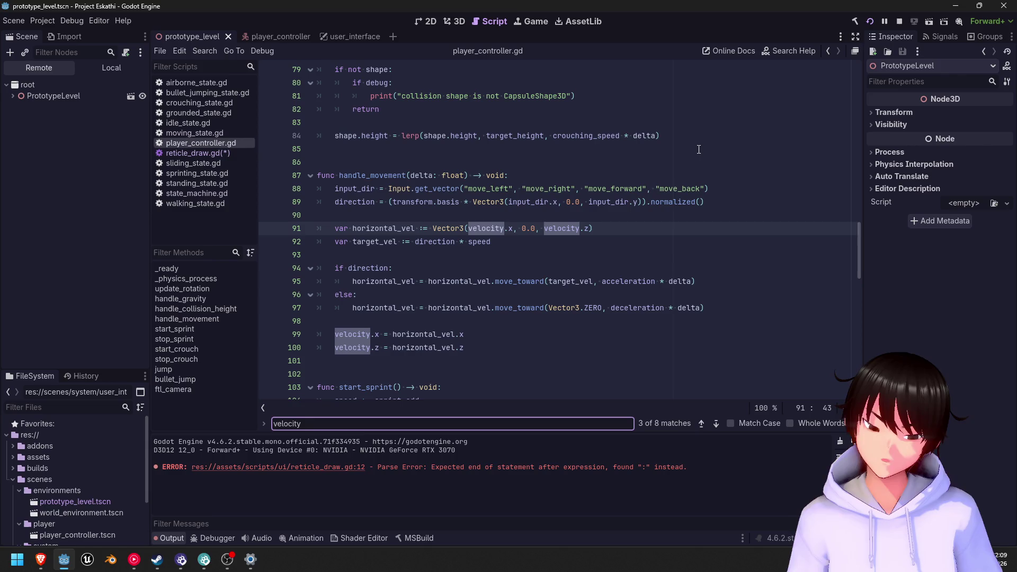
{"action": "key", "text": "Return"}
{"action": "key", "text": "Return"}
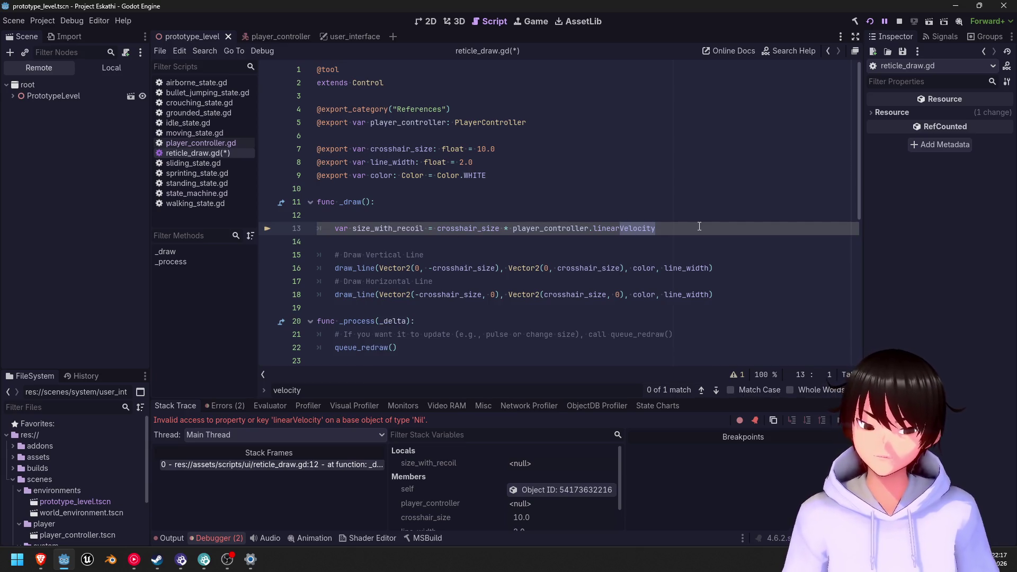
- Replace linearVelocity with velocity.normalized() on line 13 and save reticle_draw.gd
{"action": "left_click_drag", "start_coordinate": [654, 231], "coordinate": [592, 230]}
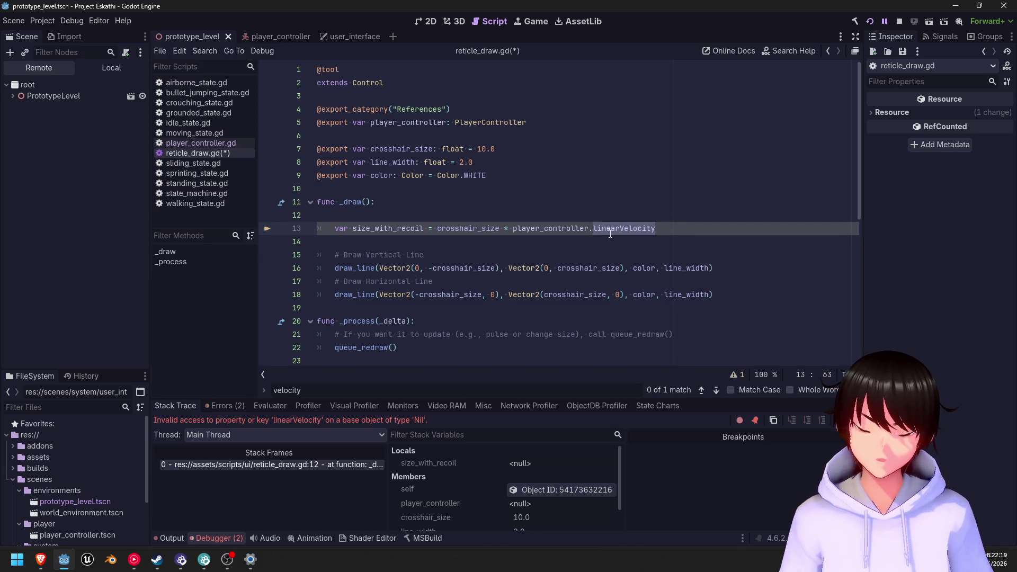
{"action": "key", "text": "BackSpace"}
{"action": "type", "text": "velocity"}
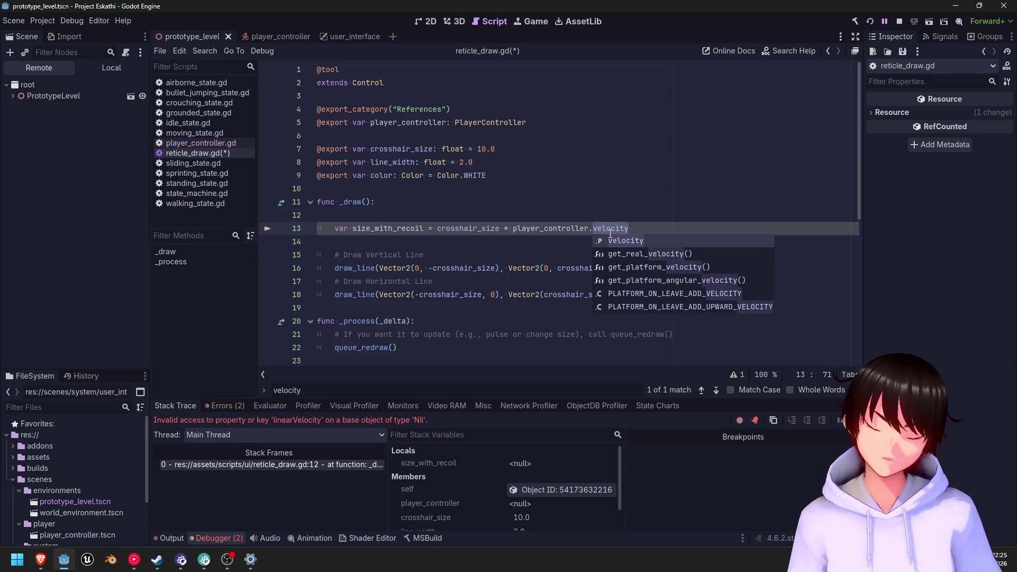
{"action": "type", "text": "("}
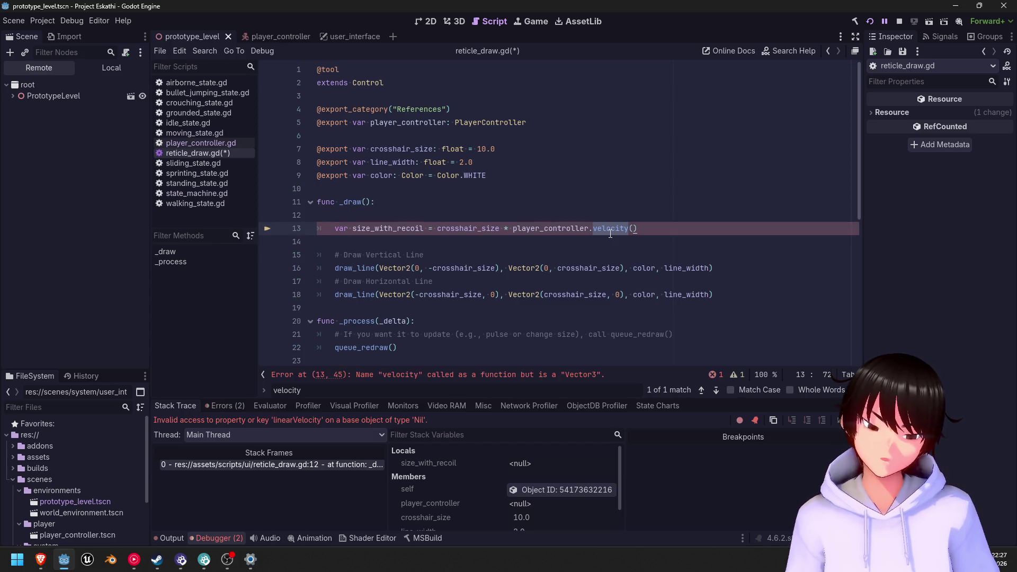
{"action": "key", "text": "BackSpace"}
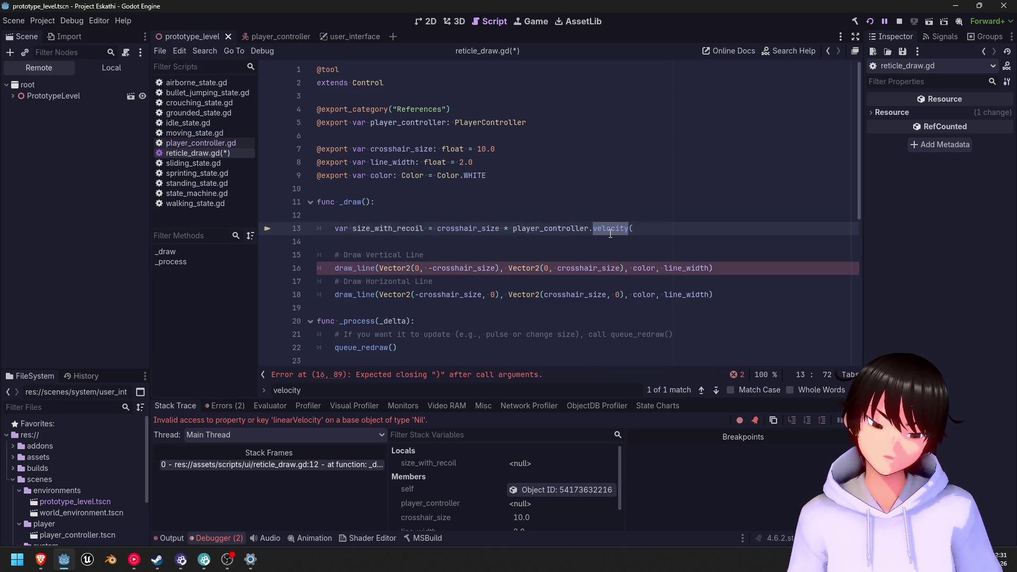
{"action": "key", "text": "Escape"}
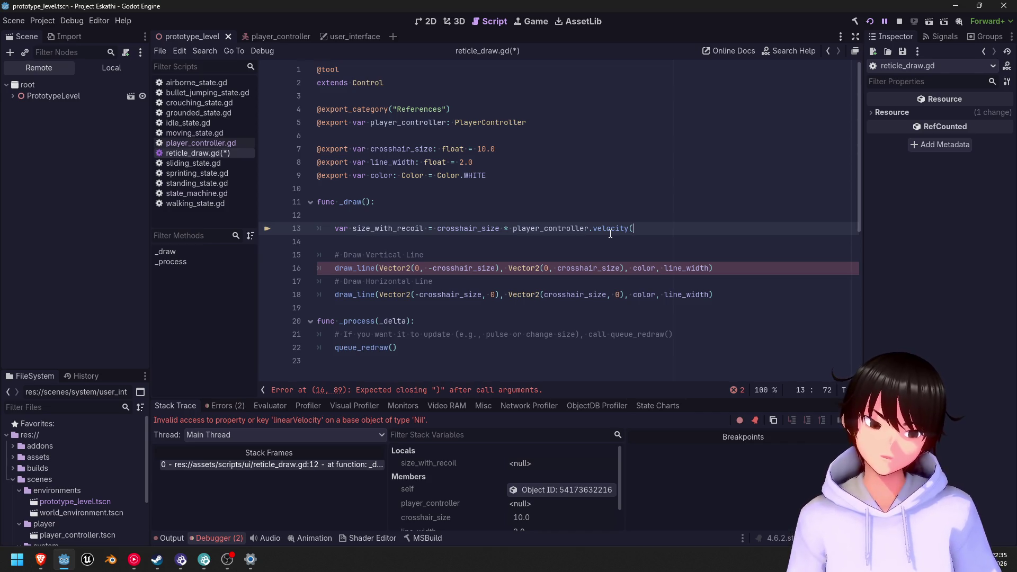
{"action": "key", "text": "BackSpace"}
{"action": "type", "text": "."}
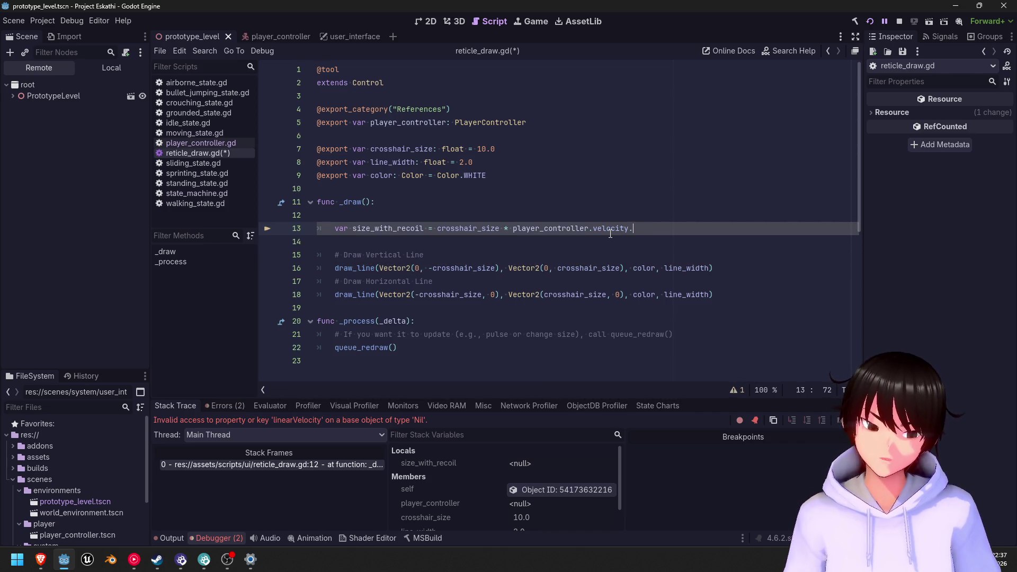
{"action": "type", "text": "norm"}
{"action": "key", "text": "Return"}
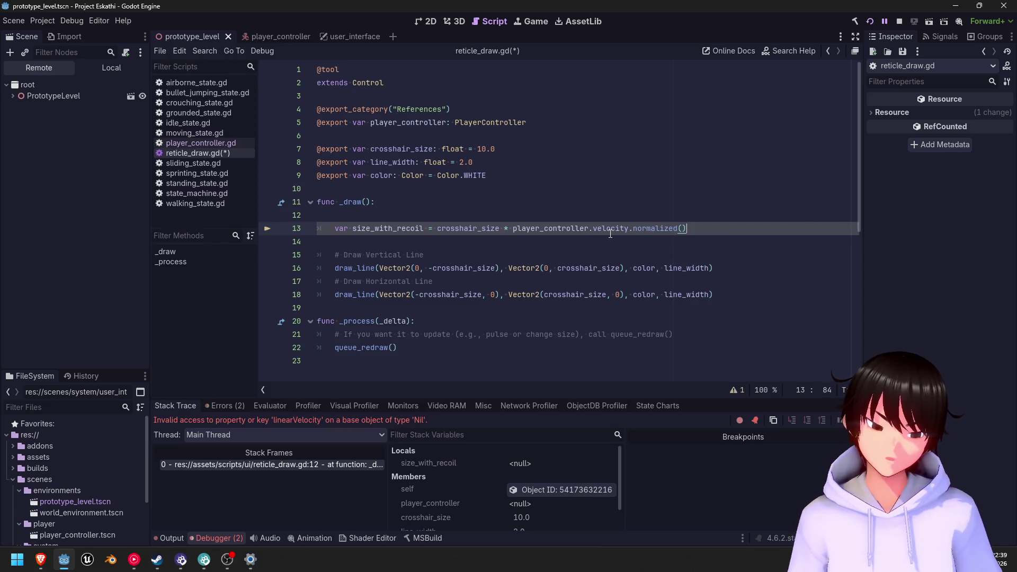
{"action": "key", "text": "ctrl"}
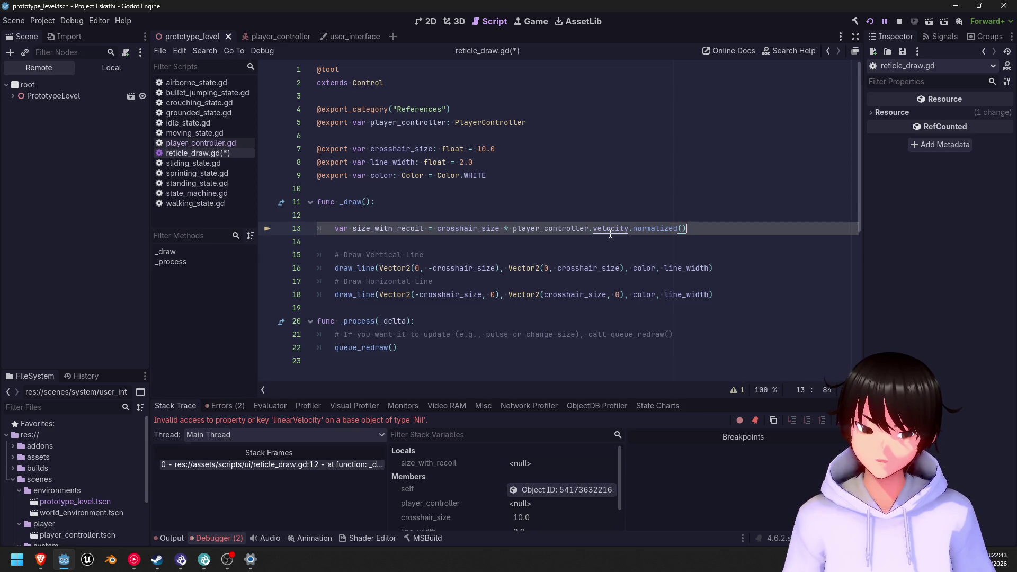
{"action": "key", "text": "ctrl+s"}
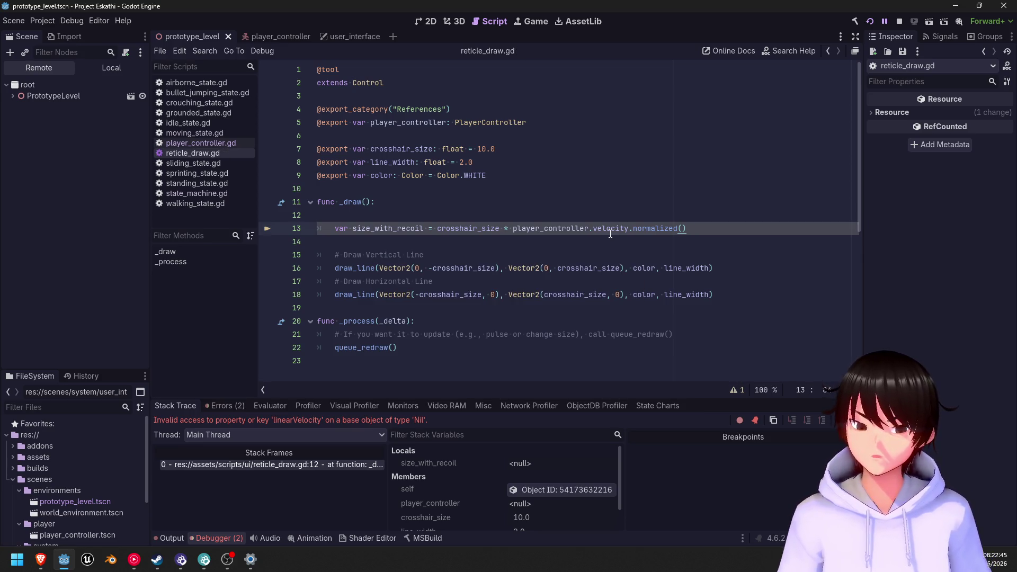
- Search crosshair_size with replacement crosshair_size_with_recoil, and start renaming the line 13 variable
{"action": "left_click", "coordinate": [495, 269]}
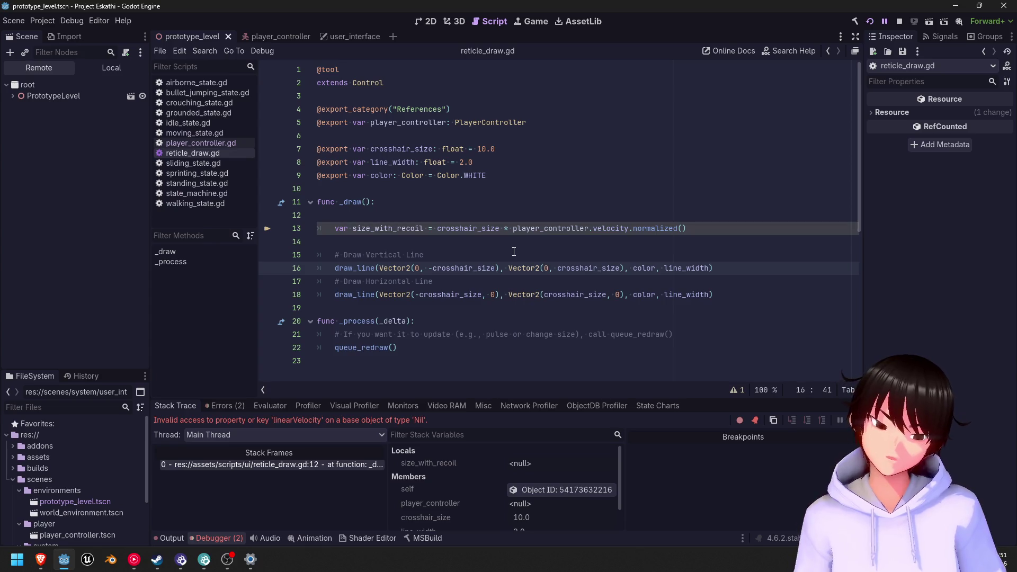
{"action": "key", "text": "ctrl+f"}
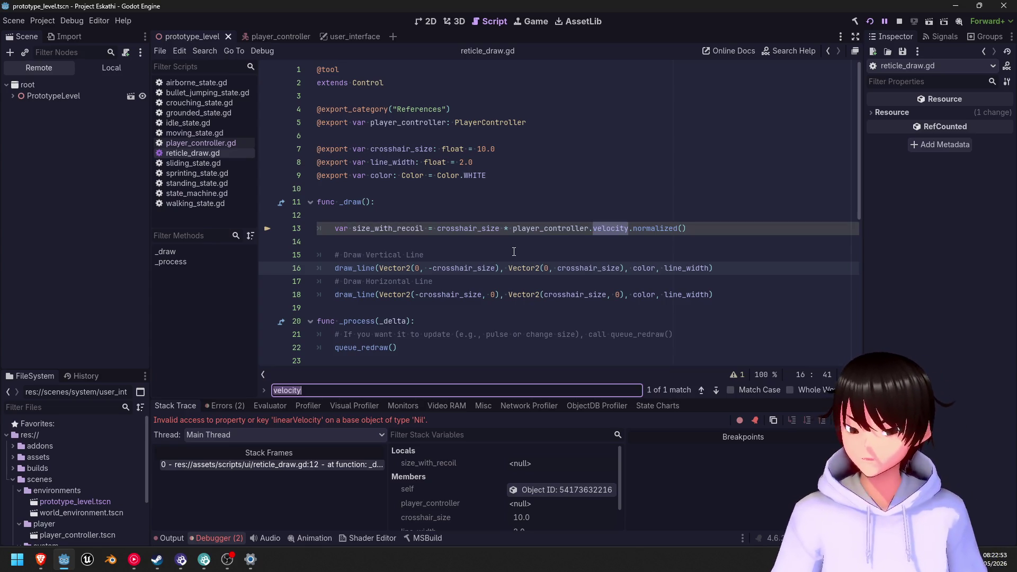
{"action": "type", "text": "crosshair"}
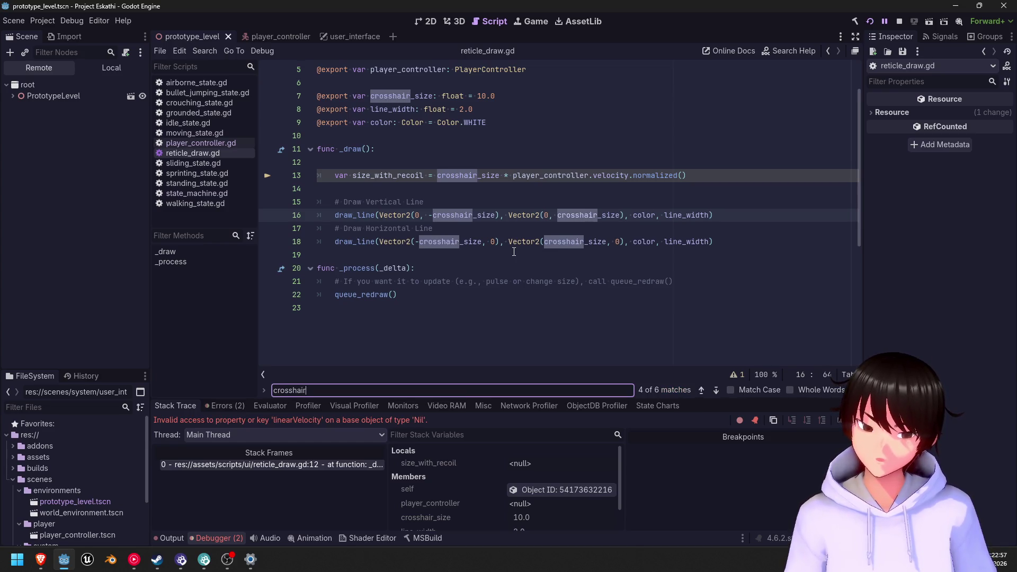
{"action": "type", "text": "_size"}
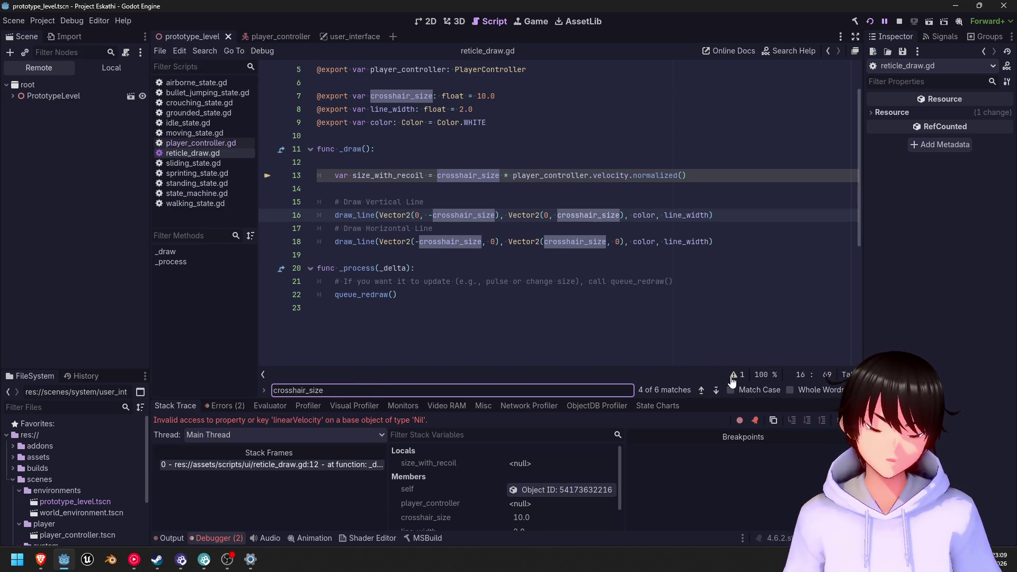
{"action": "left_click", "coordinate": [263, 395]}
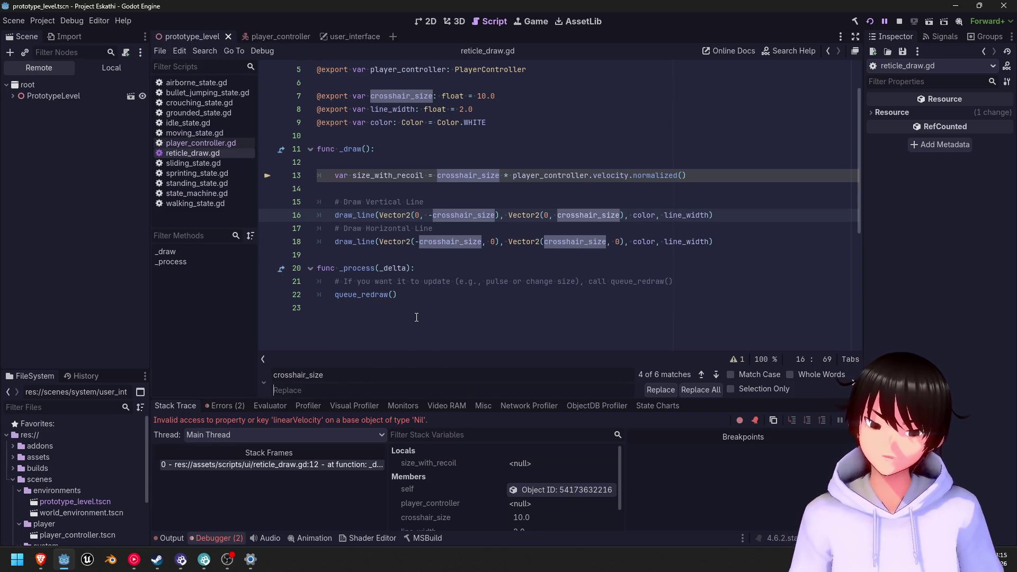
{"action": "type", "text": "size"}
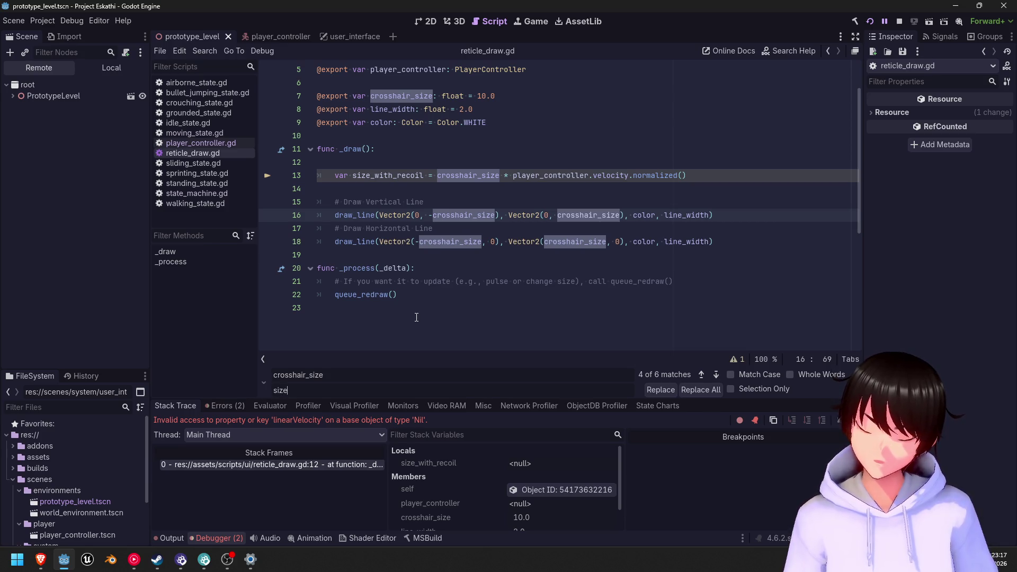
{"action": "type", "text": "_with"}
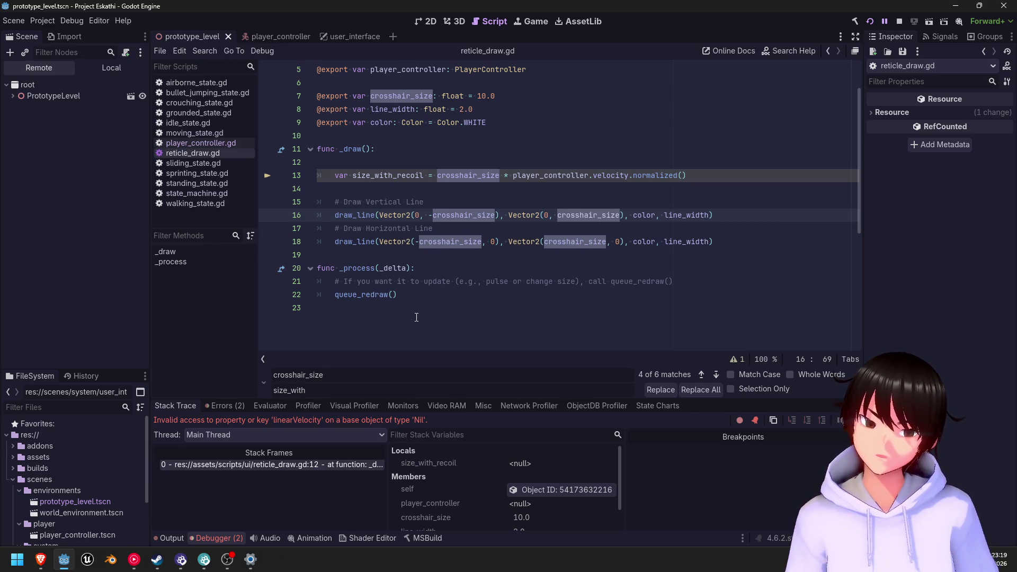
{"action": "type", "text": "_recoil"}
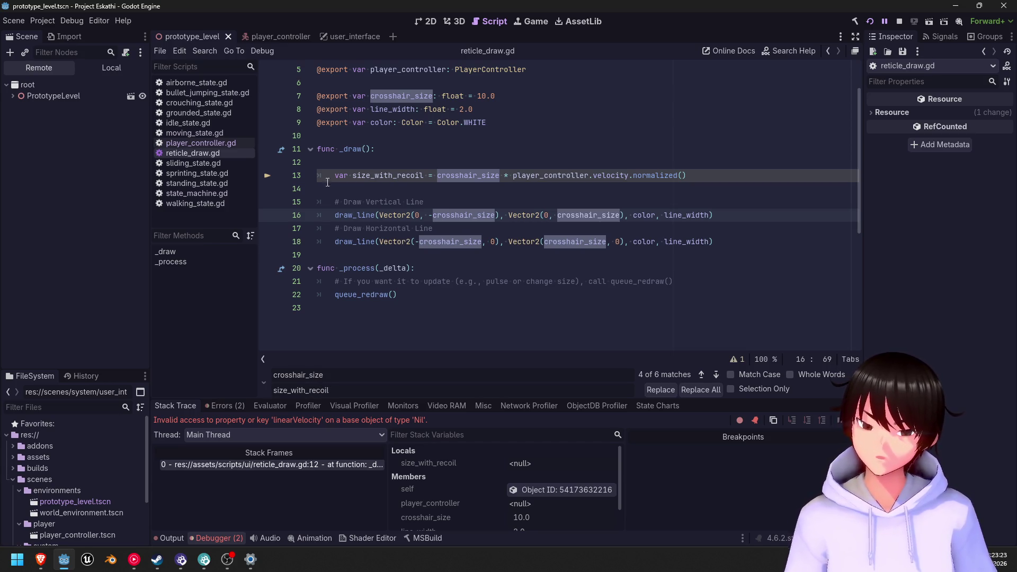
{"action": "left_click", "coordinate": [353, 175]}
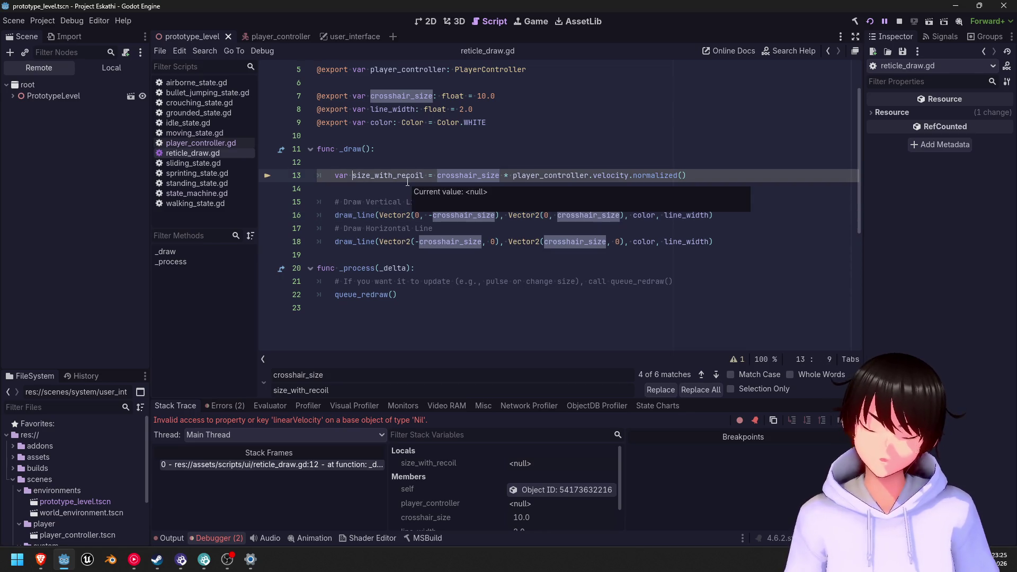
{"action": "type", "text": "_"}
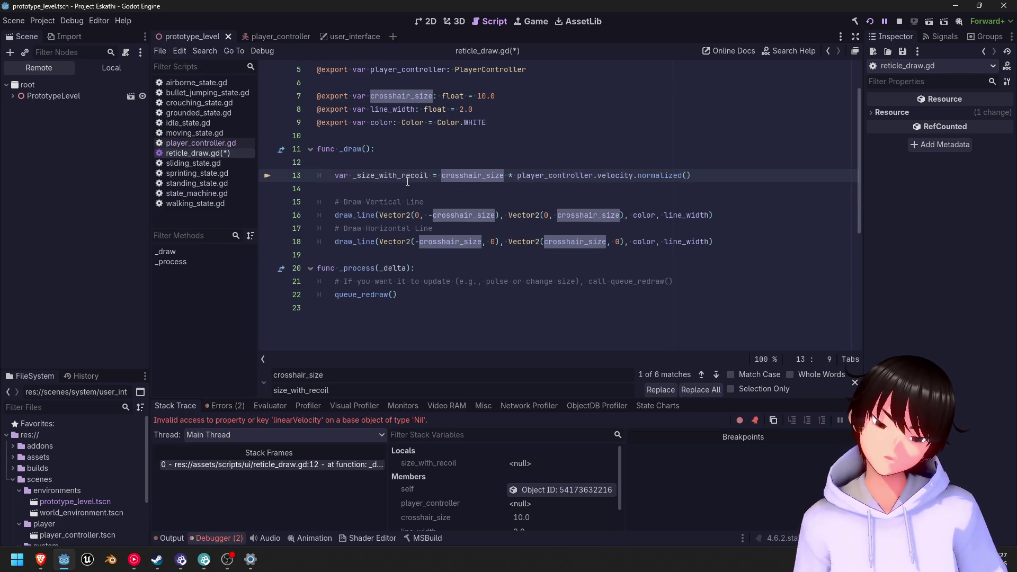
{"action": "type", "text": "crosshair"}
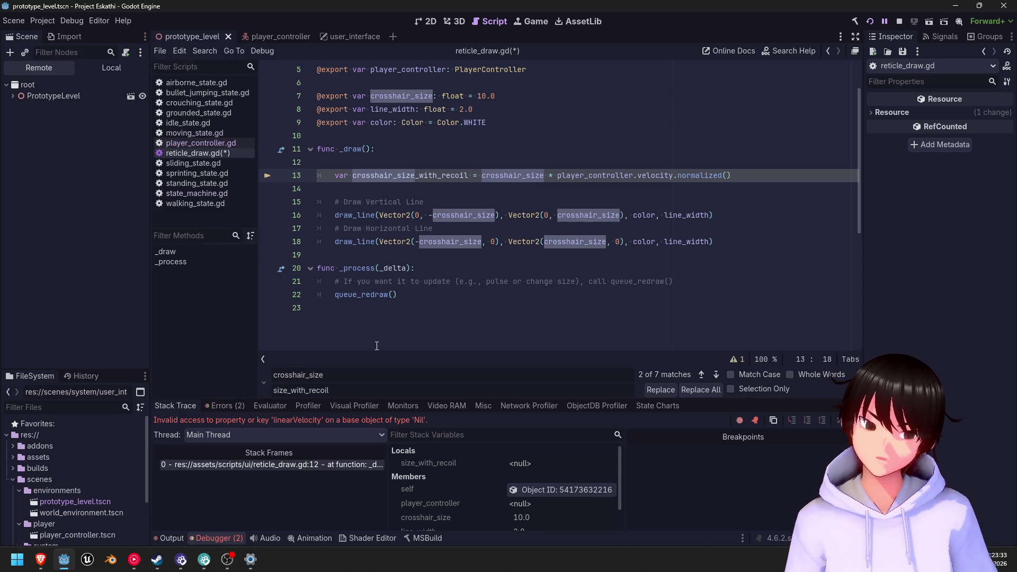
{"action": "type", "text": "crosshai"}
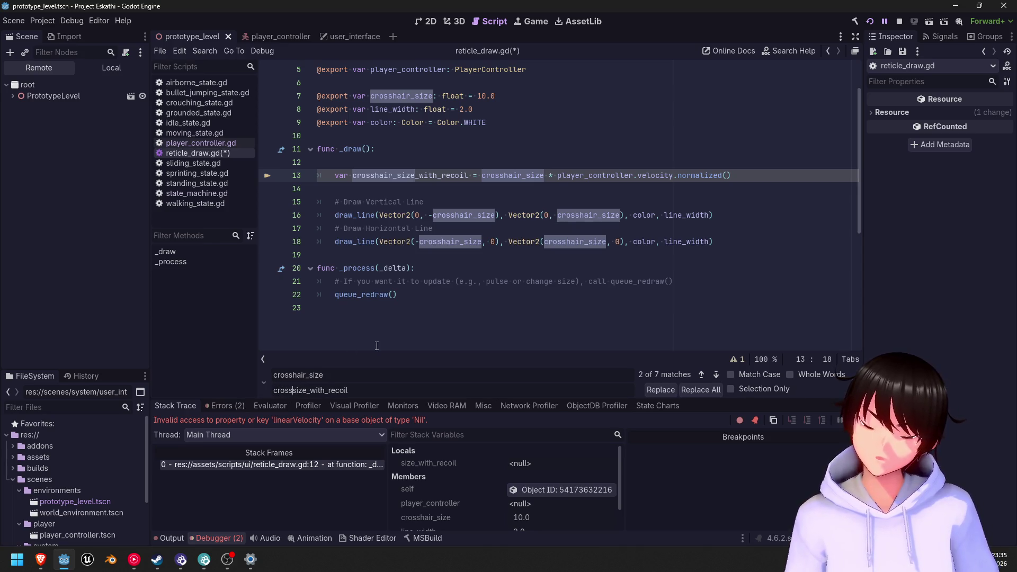
{"action": "type", "text": "r_"}
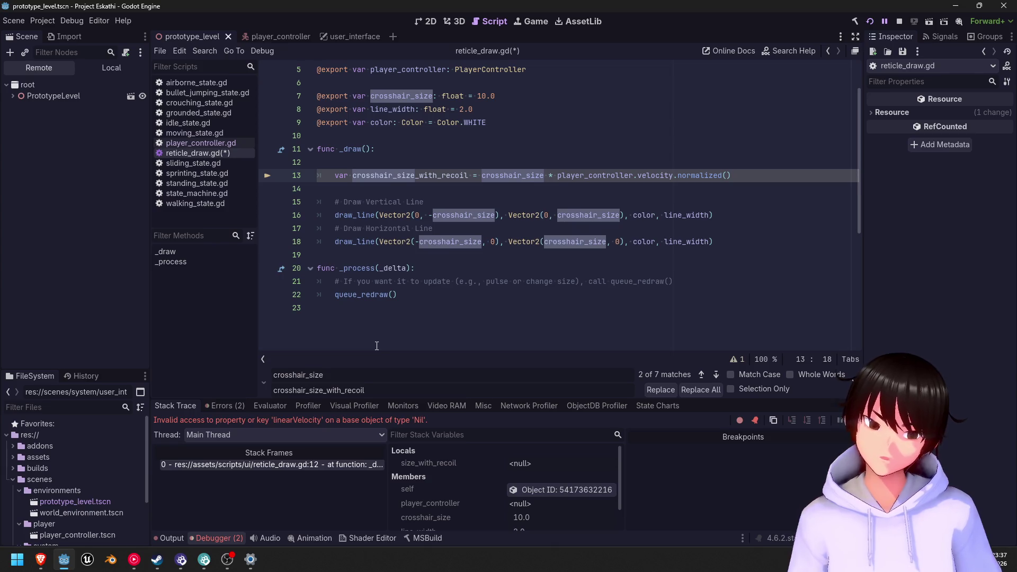
- Replace both crosshair_size occurrences on line 16 with crosshair_size_with_recoil
{"action": "left_click", "coordinate": [460, 216]}
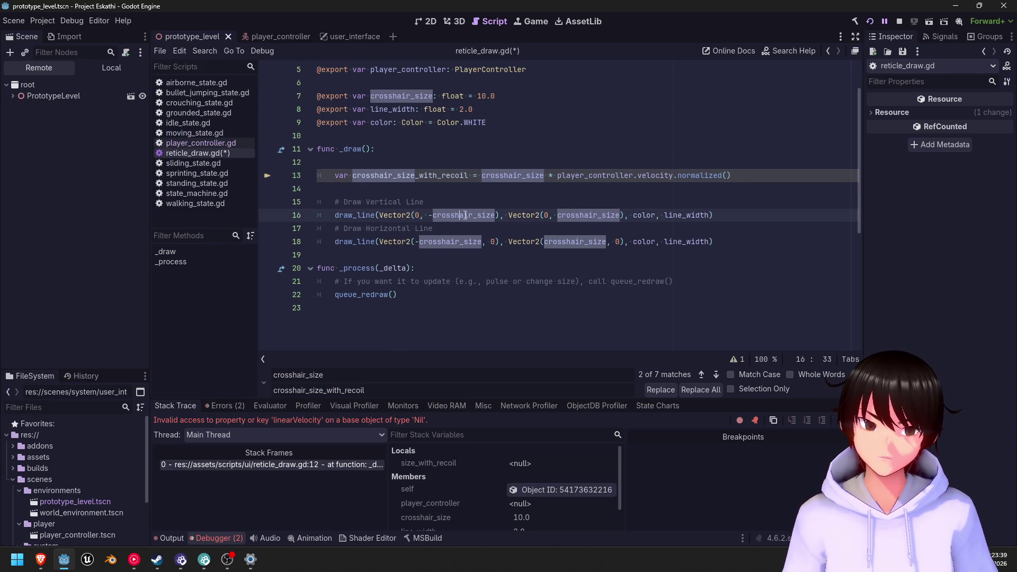
{"action": "left_click", "coordinate": [702, 375]}
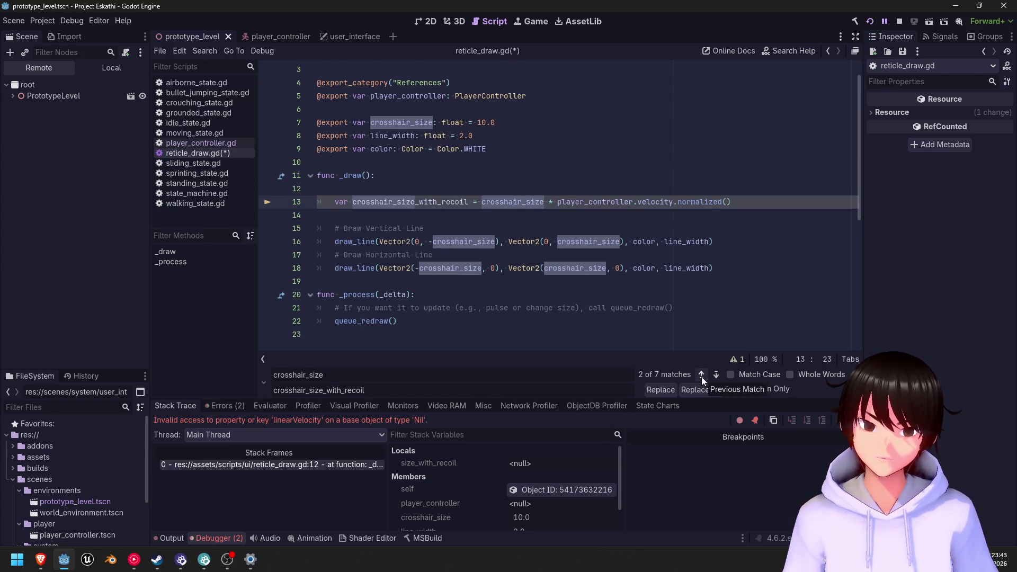
{"action": "left_click", "coordinate": [716, 375]}
{"action": "left_click", "coordinate": [716, 375]}
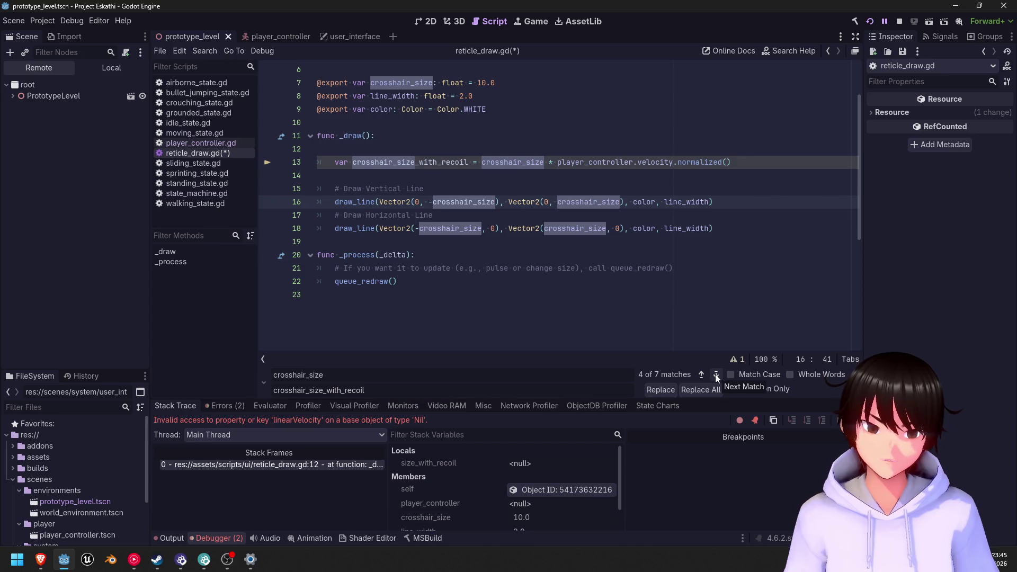
{"action": "left_click", "coordinate": [668, 392]}
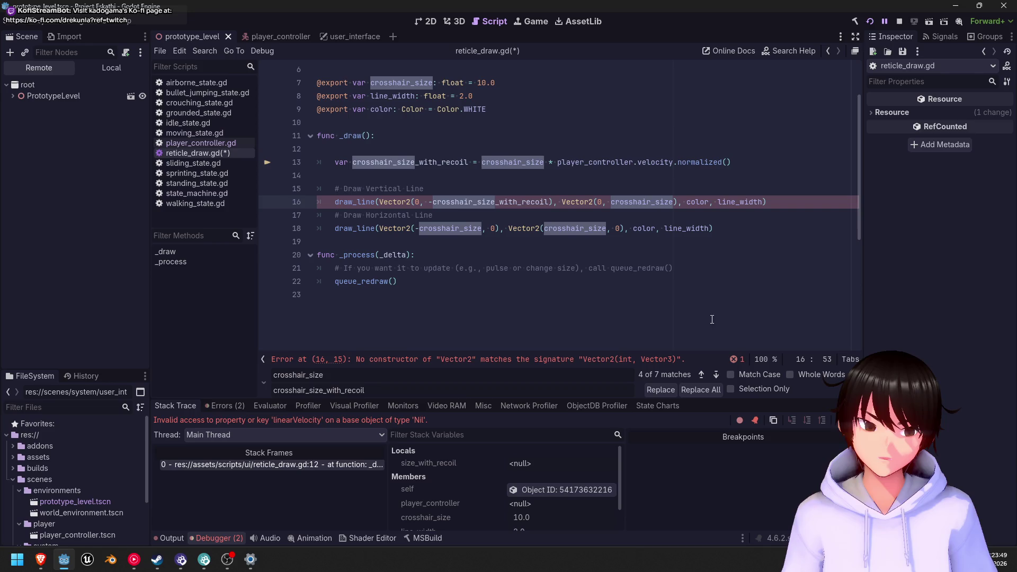
{"action": "left_click", "coordinate": [700, 374]}
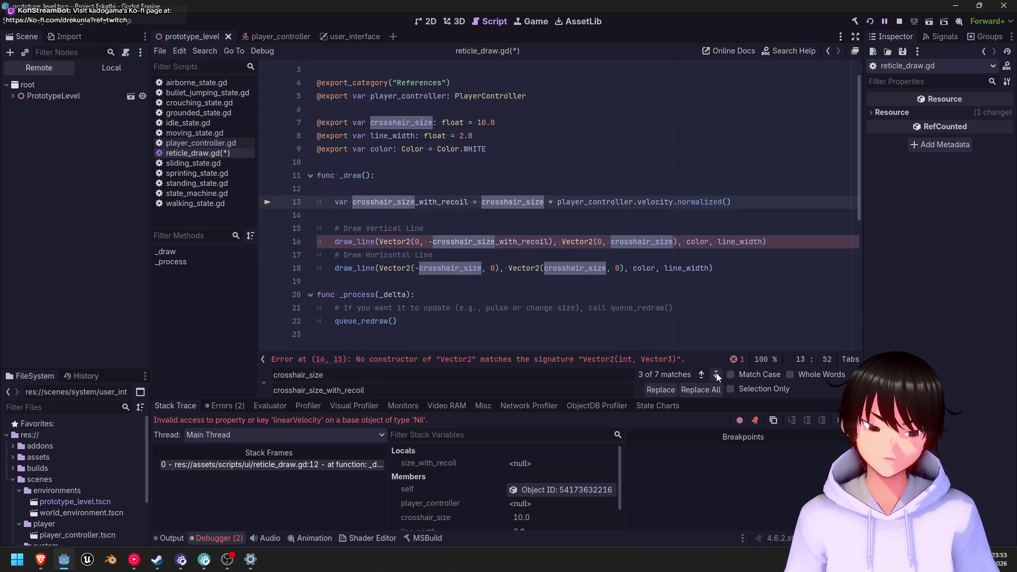
{"action": "left_click", "coordinate": [717, 375]}
{"action": "left_click", "coordinate": [717, 375]}
{"action": "left_click", "coordinate": [715, 375]}
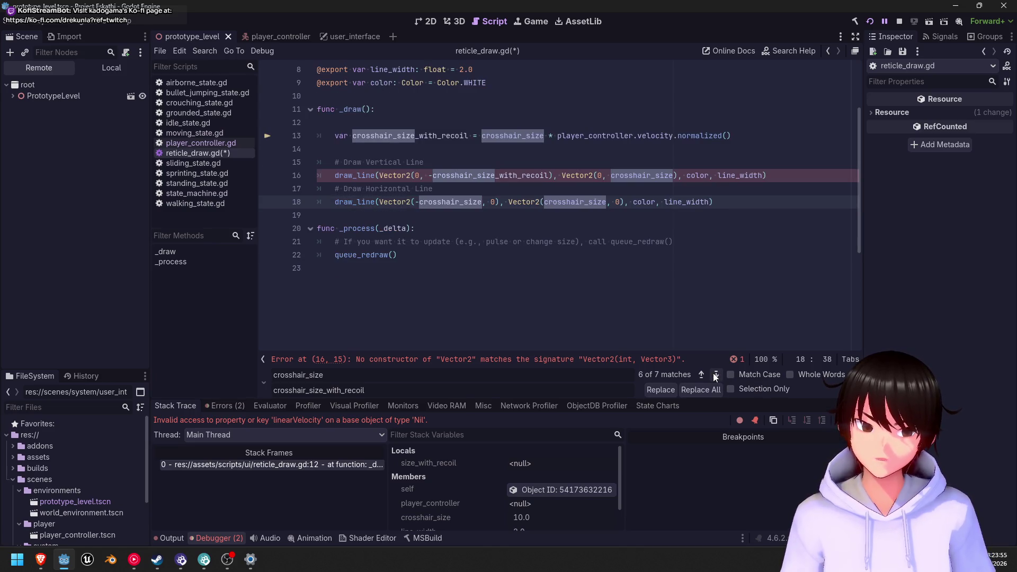
{"action": "left_click", "coordinate": [701, 375]}
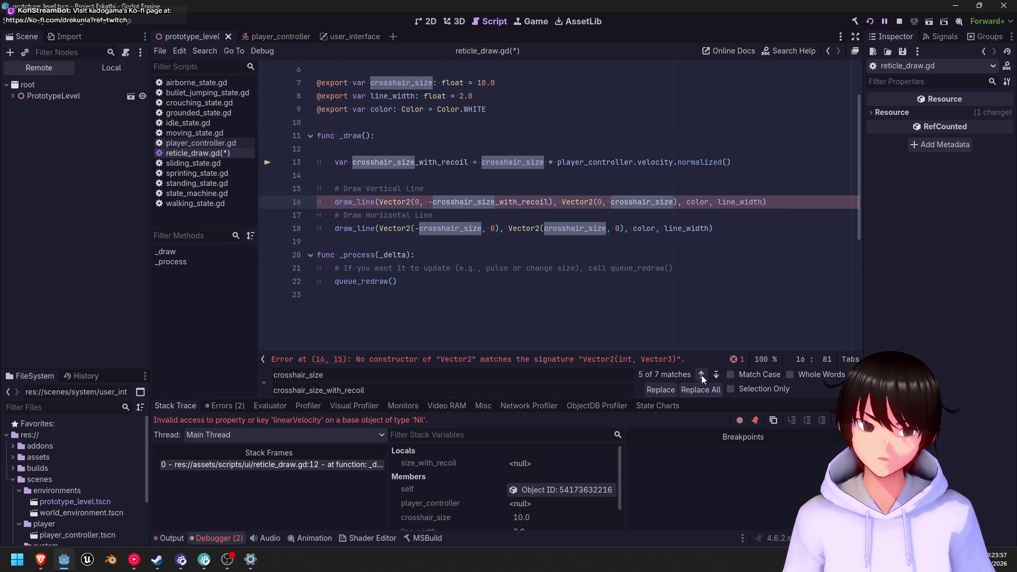
{"action": "left_click", "coordinate": [701, 375]}
{"action": "left_click", "coordinate": [701, 375]}
{"action": "left_click", "coordinate": [715, 375]}
{"action": "left_click", "coordinate": [715, 375]}
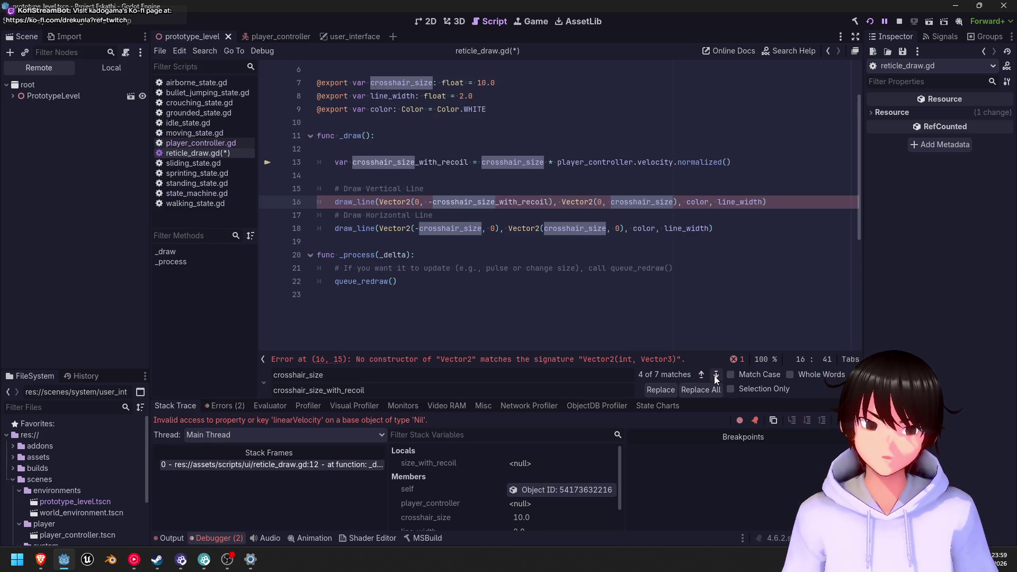
{"action": "left_click", "coordinate": [659, 390]}
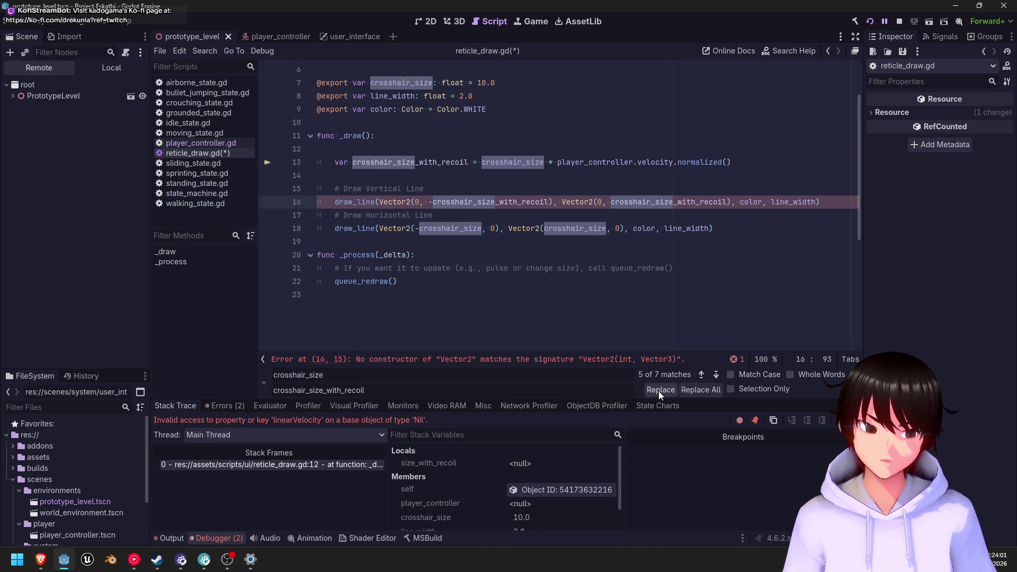
- Replace both crosshair_size occurrences on line 18 and save reticle_draw.gd
{"action": "left_click", "coordinate": [715, 376]}
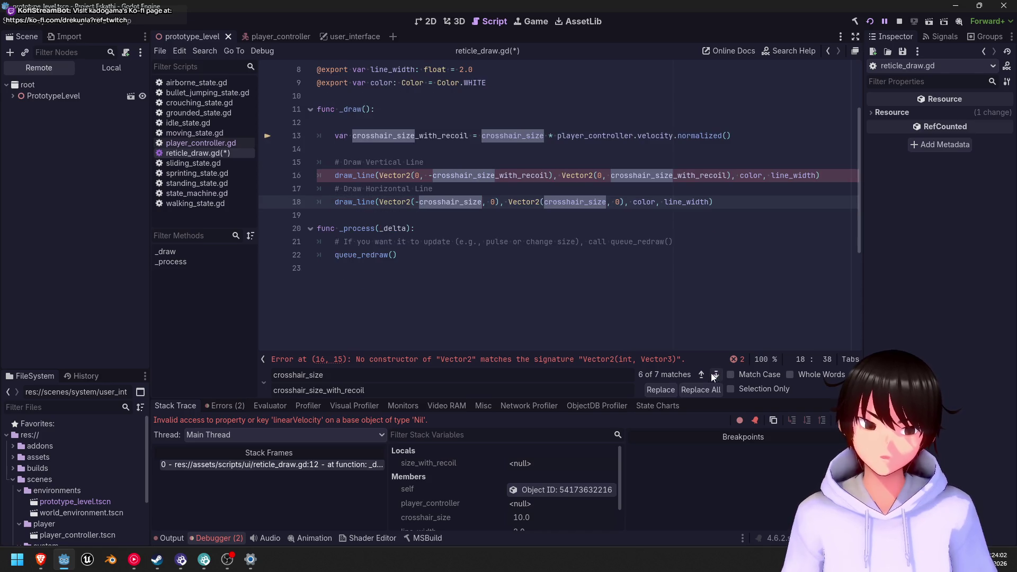
{"action": "left_click", "coordinate": [661, 390]}
{"action": "left_click", "coordinate": [669, 390]}
{"action": "left_click", "coordinate": [560, 234]}
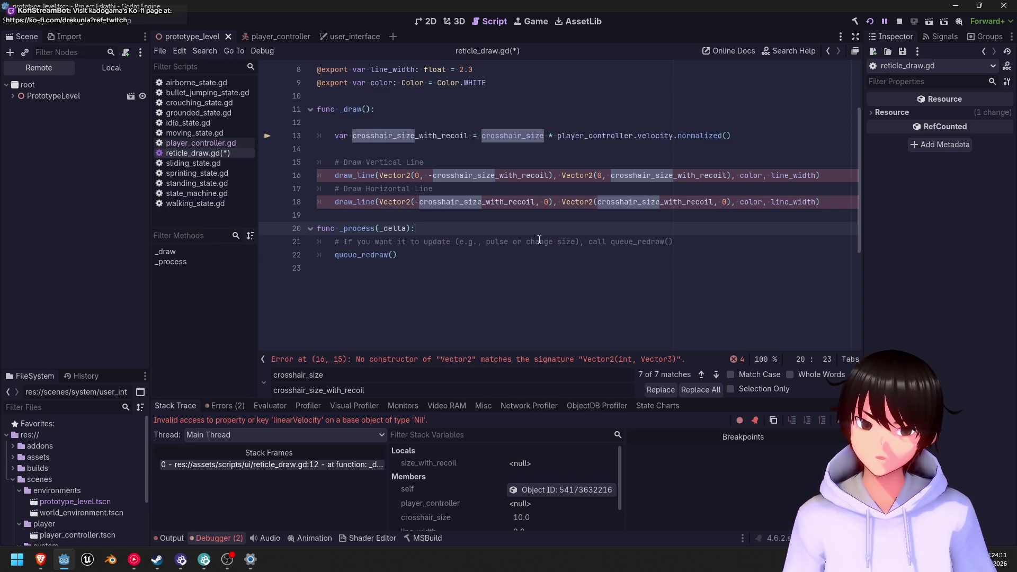
{"action": "key", "text": "ctrl+s"}
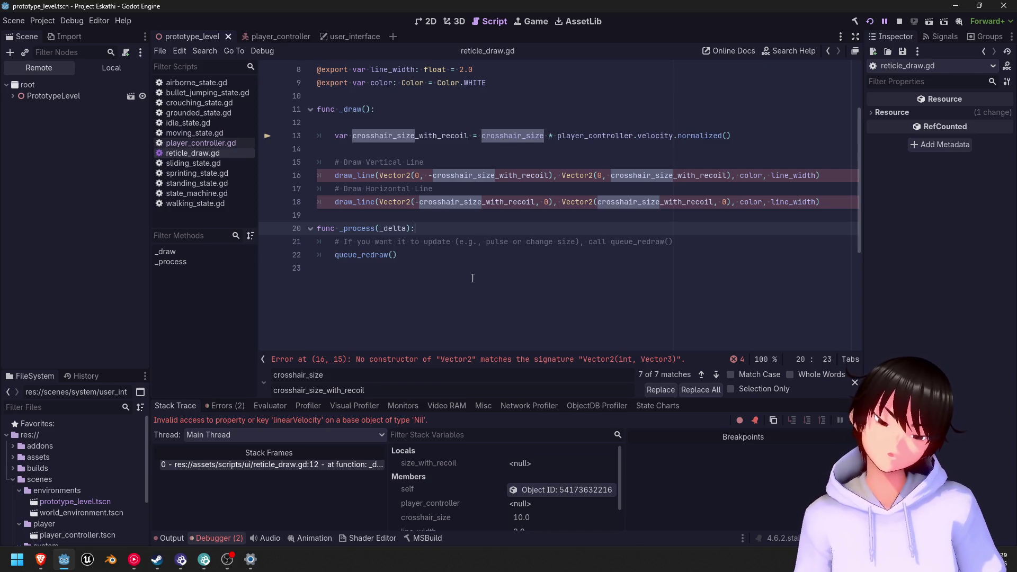
- Type the line 13 local as ': float' and append '.x' after normalized()
{"action": "scroll", "coordinate": [470, 280], "scroll_direction": "up", "scroll_amount": 3}
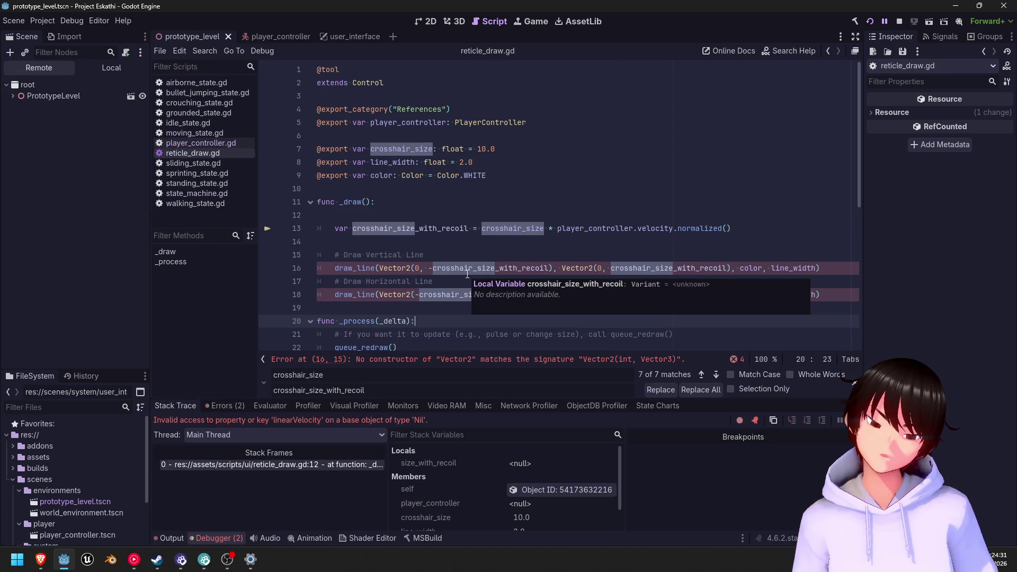
{"action": "left_click", "coordinate": [473, 229]}
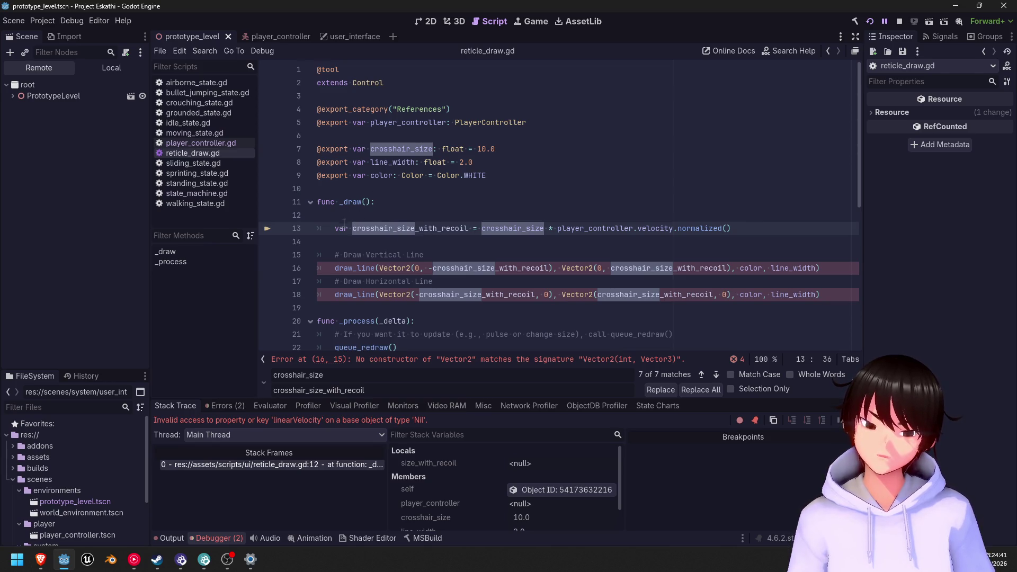
{"action": "left_click", "coordinate": [468, 229]}
{"action": "type", "text": ": float"}
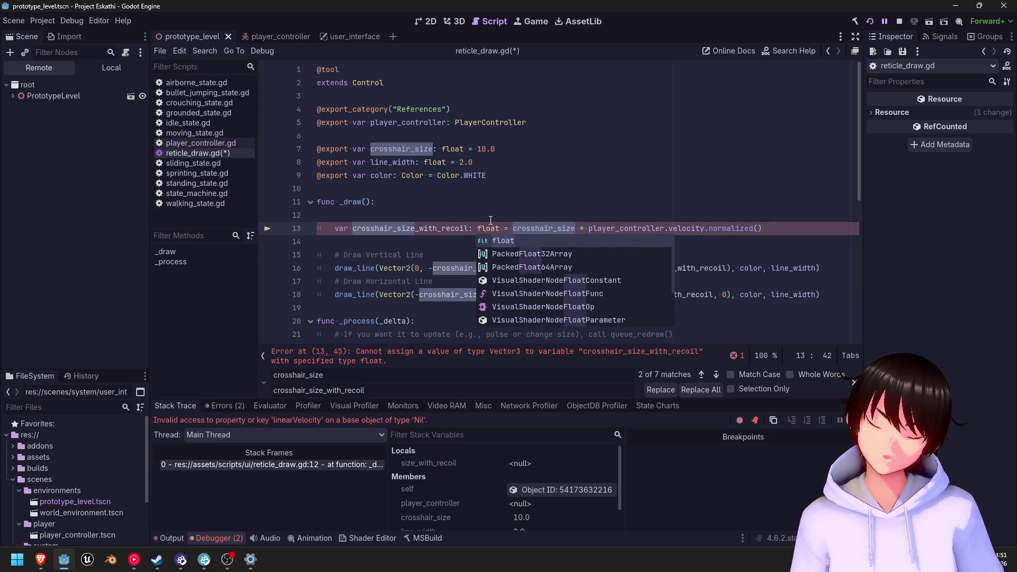
{"action": "key", "text": "Left"}
{"action": "key", "text": "Left"}
{"action": "key", "text": "Left"}
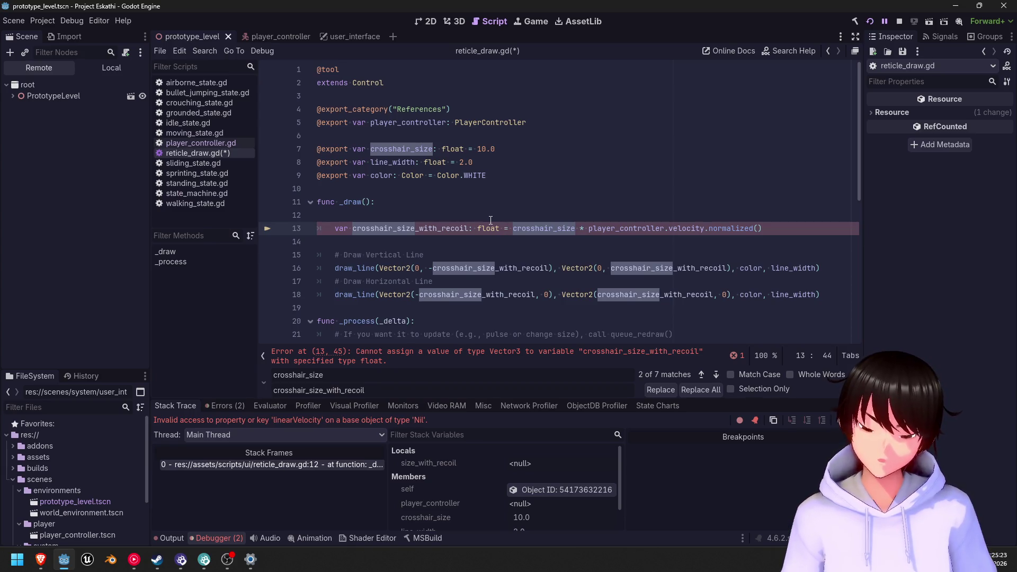
{"action": "key", "text": "Right"}
{"action": "scroll", "coordinate": [451, 265], "scroll_direction": "down", "scroll_amount": 1}
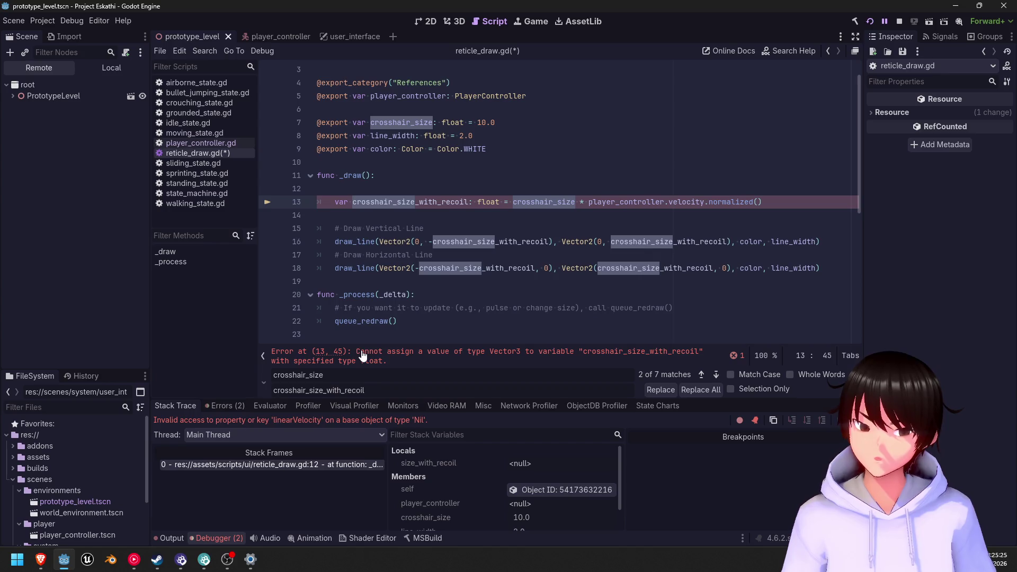
{"action": "key", "text": "Right"}
{"action": "key", "text": "Right"}
{"action": "key", "text": "Right"}
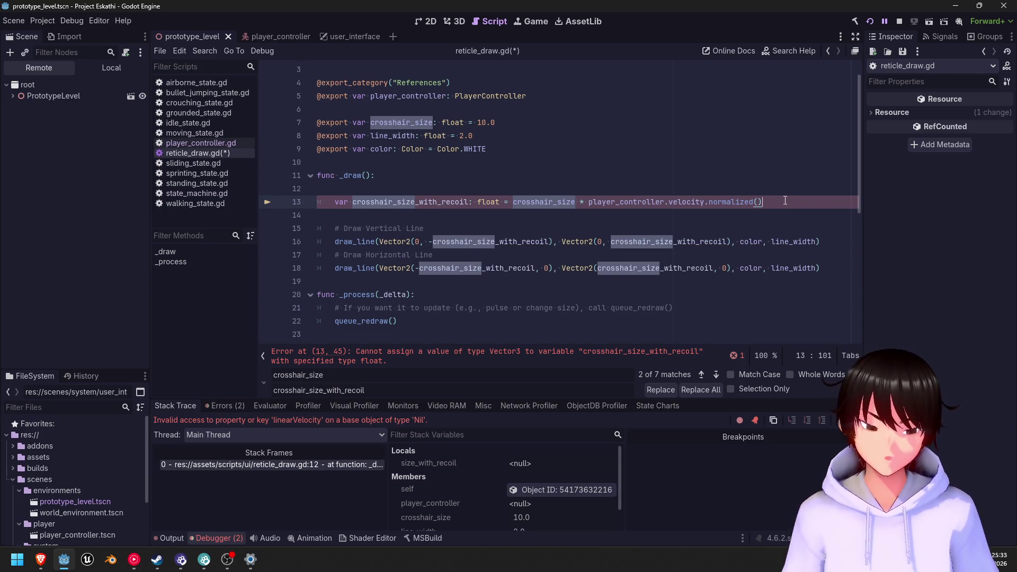
{"action": "type", "text": "."}
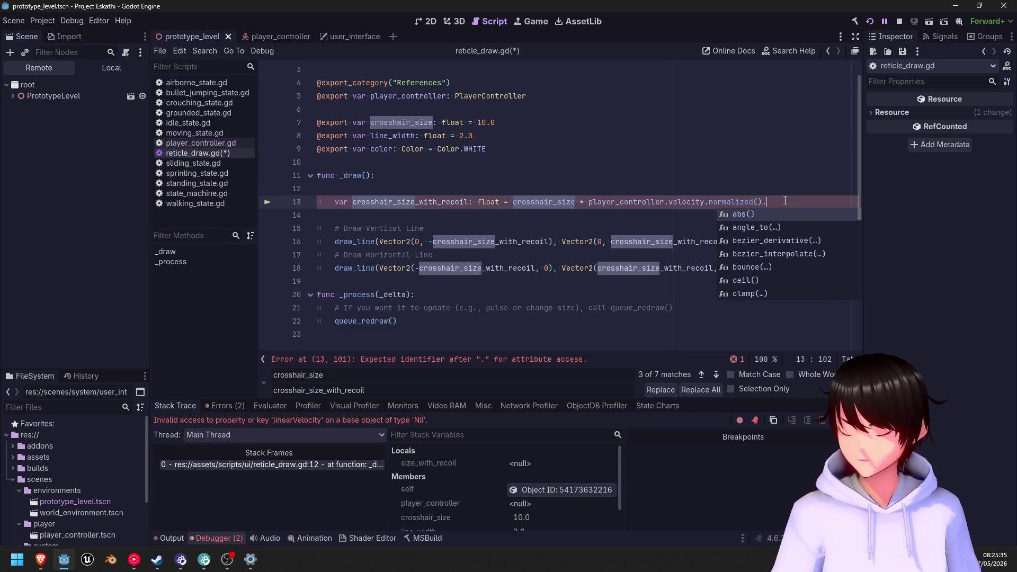
{"action": "type", "text": "x"}
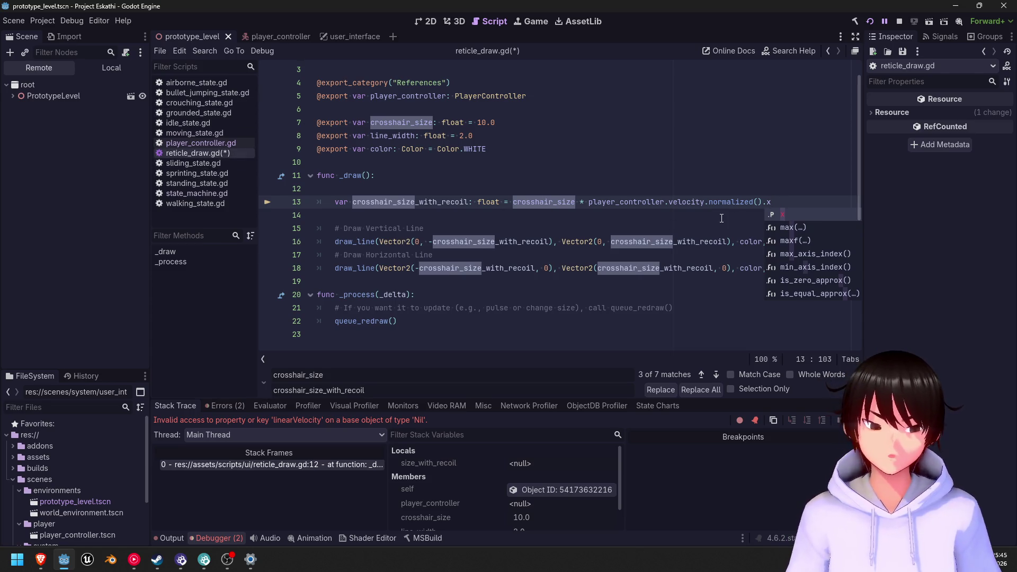
{"action": "left_click", "coordinate": [196, 144]}
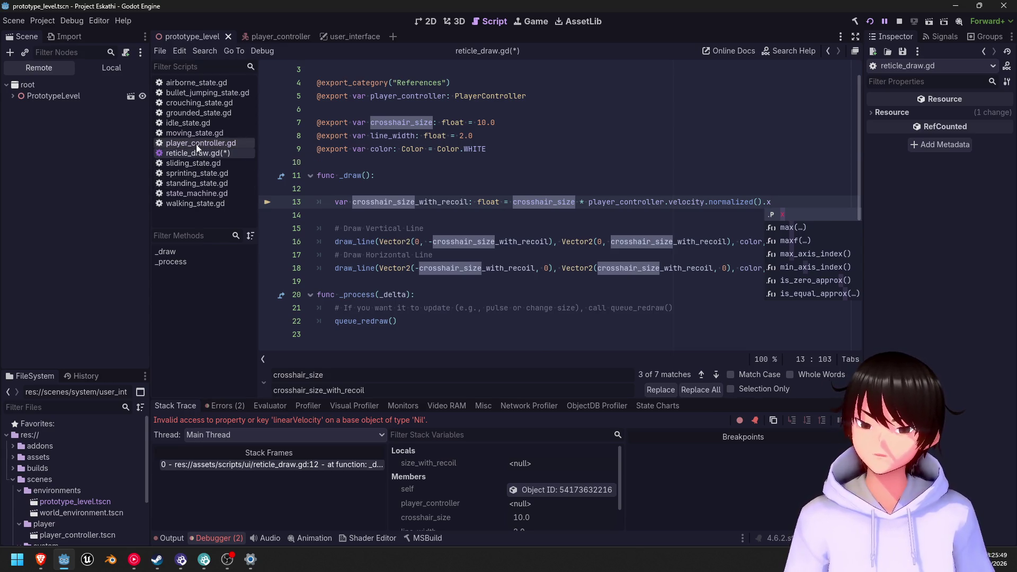
{"action": "scroll", "coordinate": [524, 218], "scroll_direction": "down", "scroll_amount": 8}
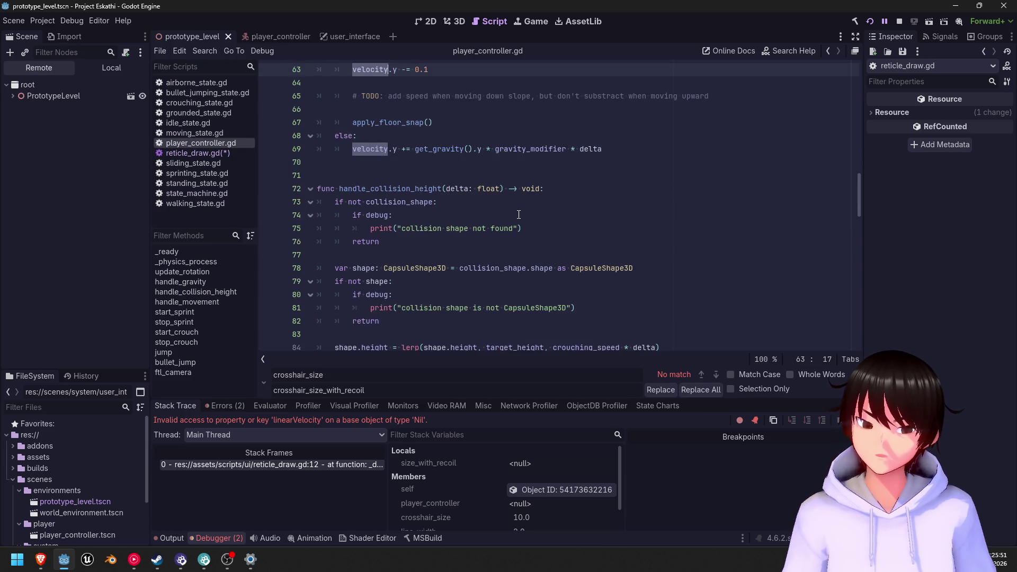
{"action": "scroll", "coordinate": [518, 217], "scroll_direction": "down", "scroll_amount": 2}
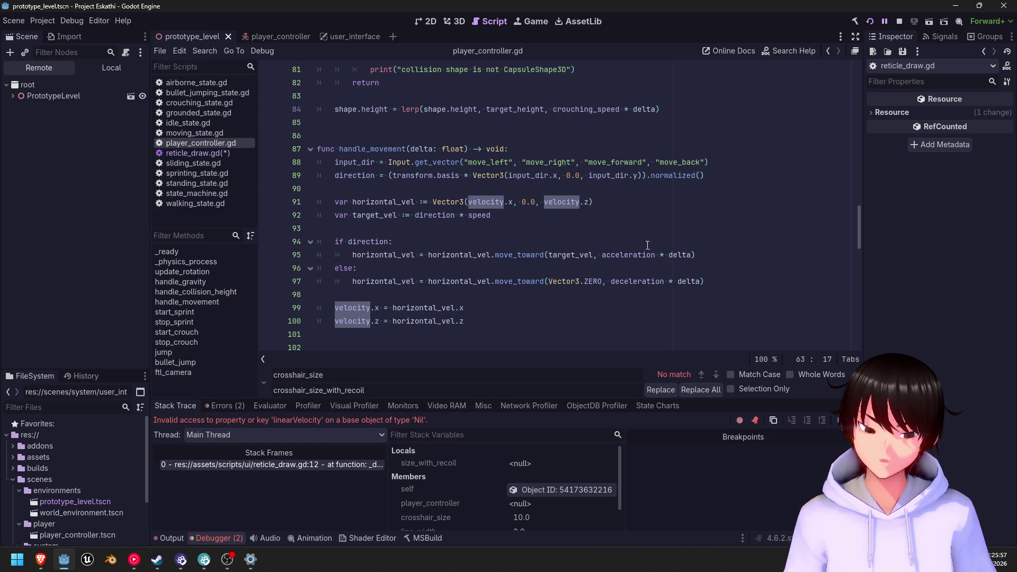
{"action": "scroll", "coordinate": [511, 213], "scroll_direction": "up", "scroll_amount": 7}
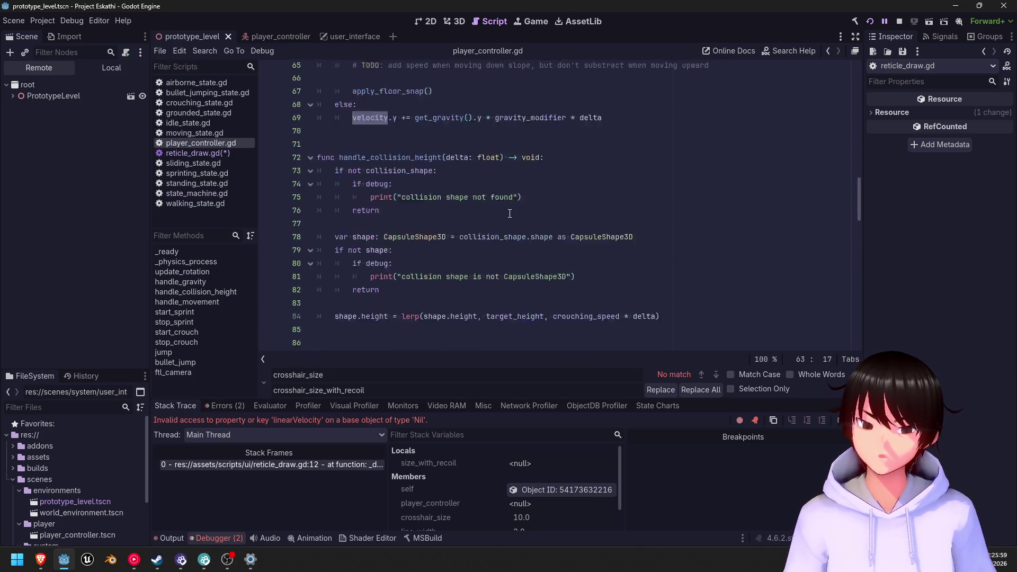
{"action": "scroll", "coordinate": [509, 213], "scroll_direction": "up", "scroll_amount": 8}
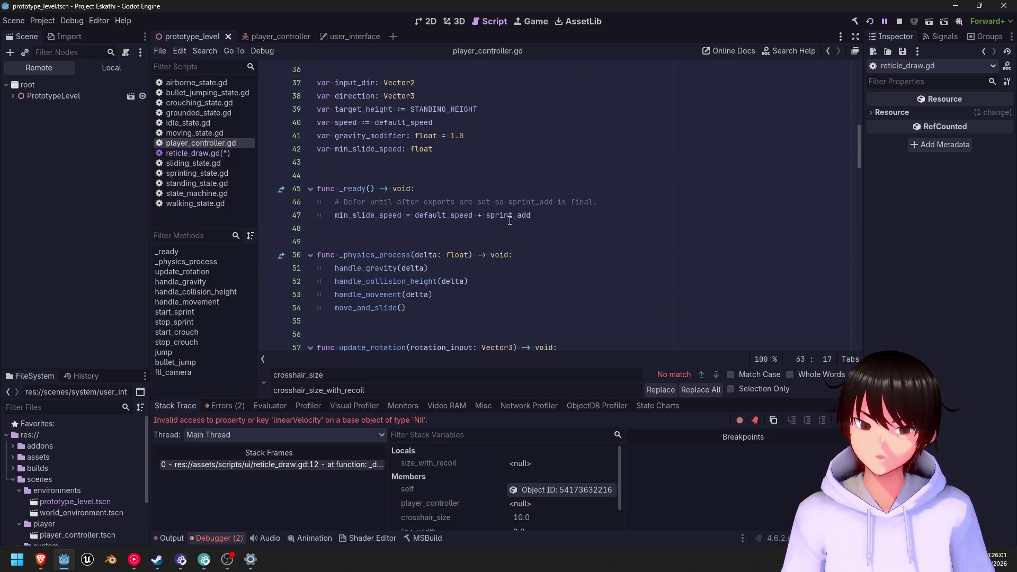
{"action": "scroll", "coordinate": [509, 220], "scroll_direction": "up", "scroll_amount": 12}
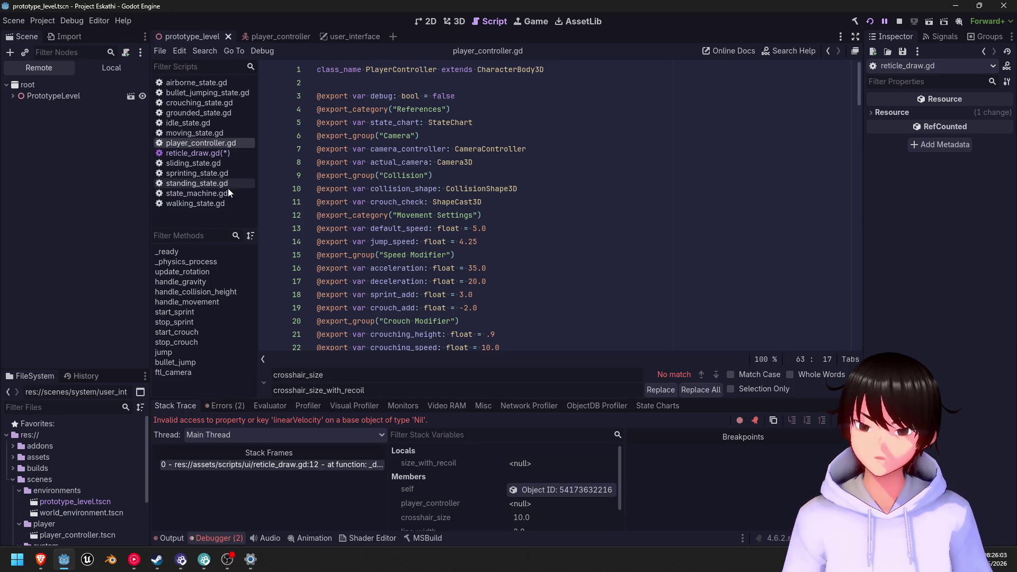
{"action": "left_click", "coordinate": [195, 135]}
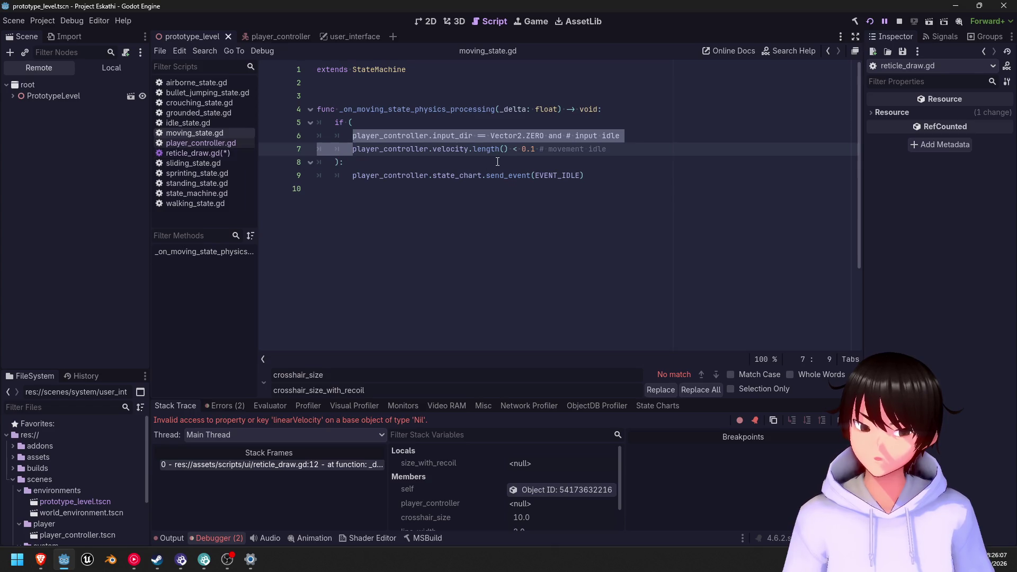
{"action": "left_click", "coordinate": [199, 153]}
{"action": "scroll", "coordinate": [596, 197], "scroll_direction": "down", "scroll_amount": 1}
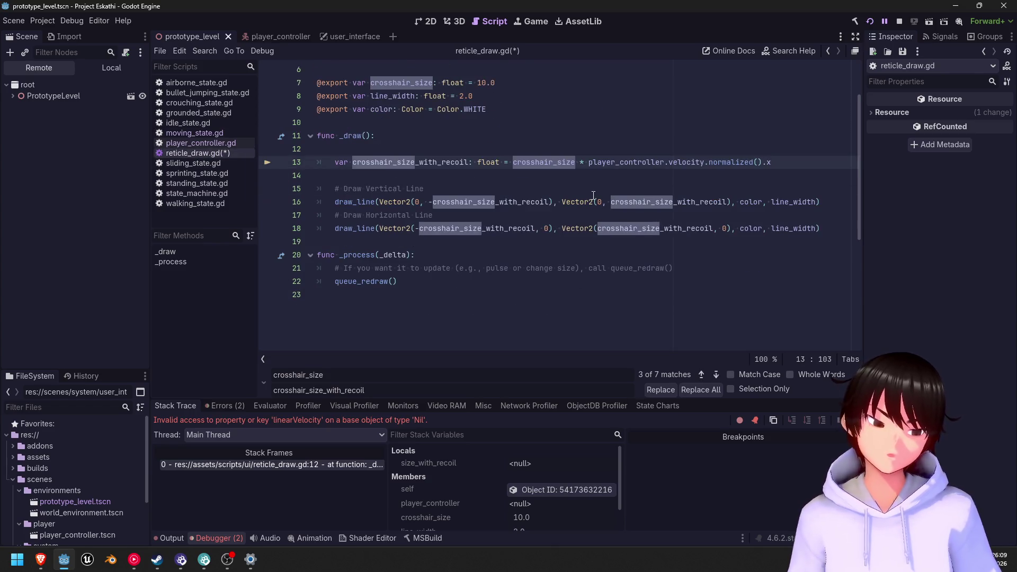
- Change line 13 to use velocity.length() instead of normalized().x, save, and rerun the game
{"action": "key", "text": "BackSpace"}
{"action": "key", "text": "BackSpace"}
{"action": "key", "text": "BackSpace"}
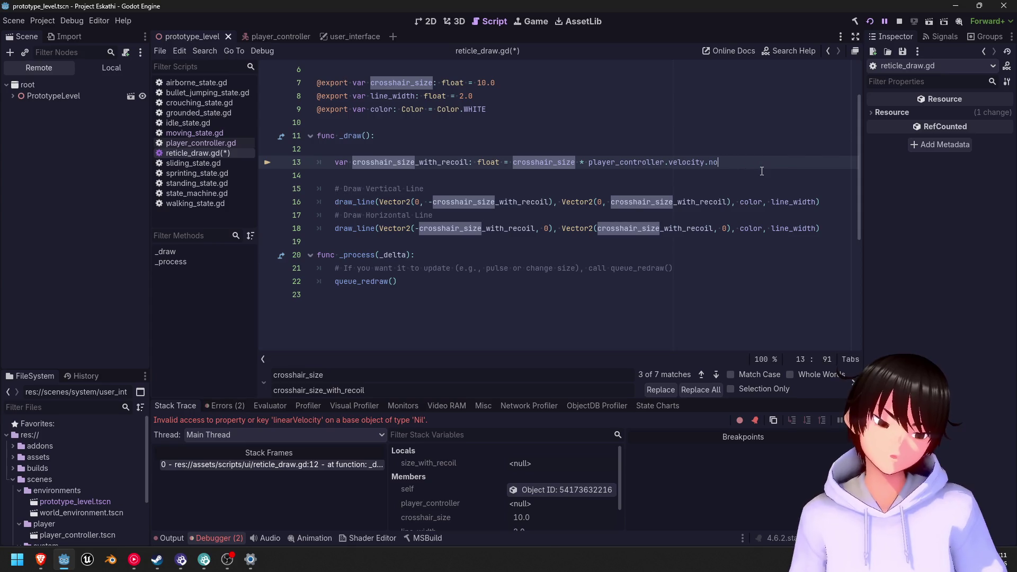
{"action": "key", "text": "ctrl+s"}
{"action": "type", "text": "e"}
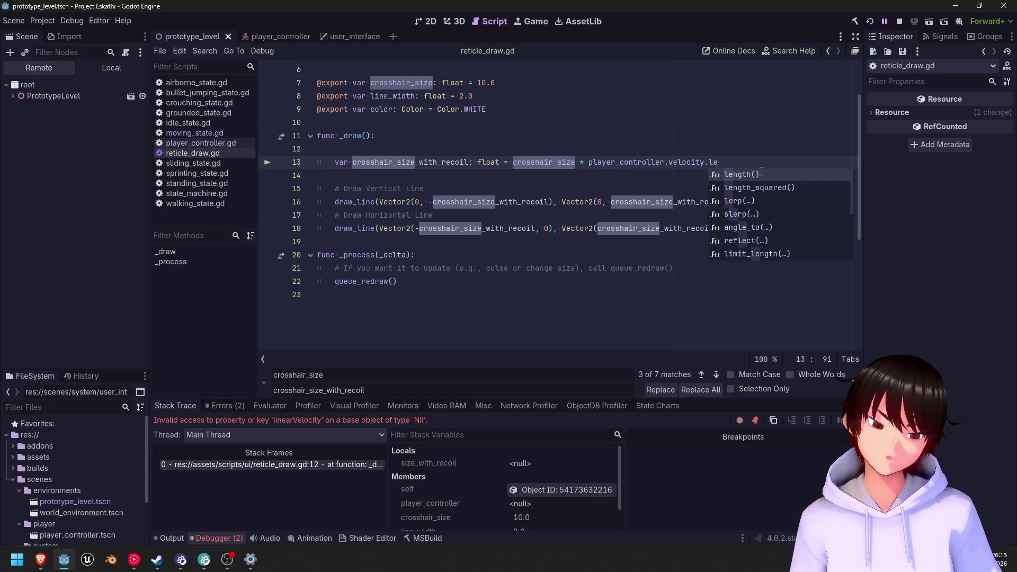
{"action": "key", "text": "Return"}
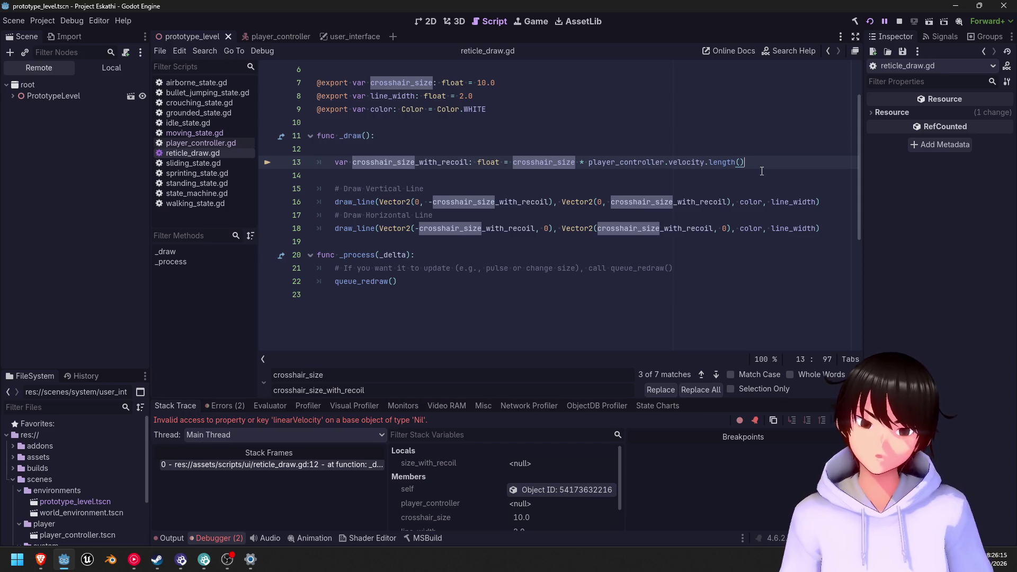
{"action": "key", "text": "ctrl+s"}
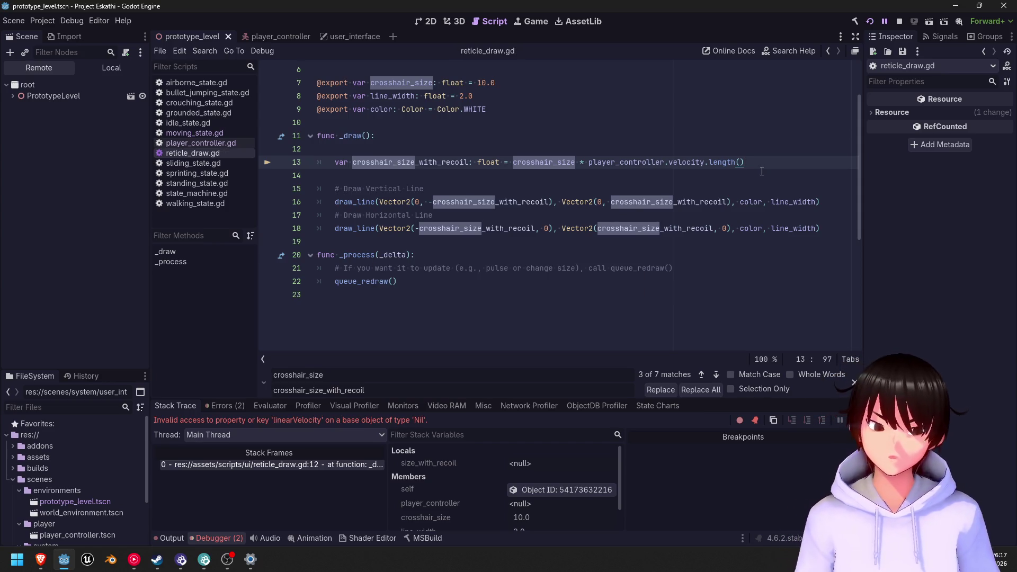
{"action": "left_click", "coordinate": [868, 23]}
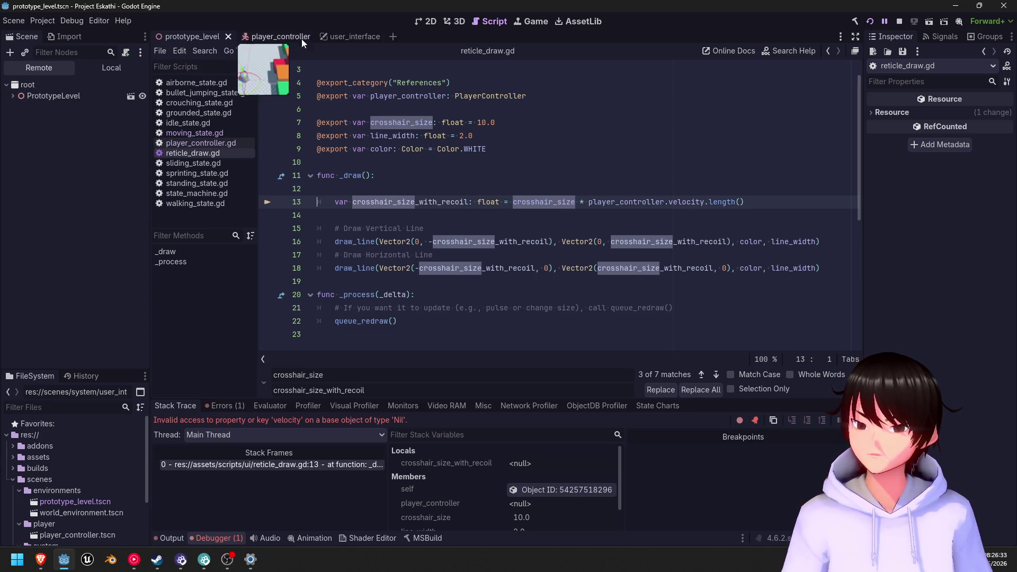
- Stop the game and look over the player_controller.gd and reticle_draw.gd scripts
{"action": "left_click", "coordinate": [900, 21]}
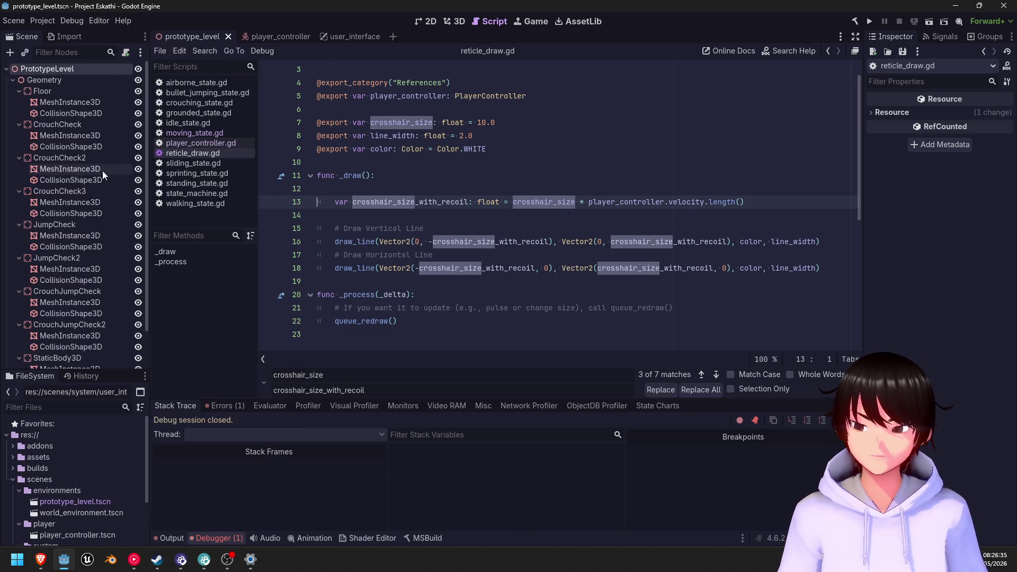
{"action": "left_click", "coordinate": [203, 145]}
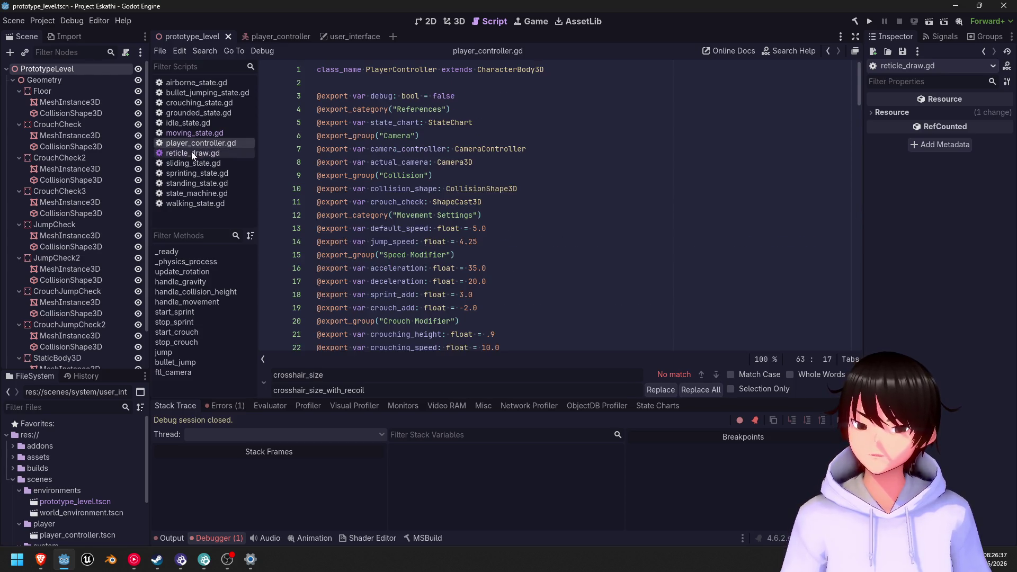
{"action": "left_click", "coordinate": [191, 152]}
{"action": "scroll", "coordinate": [49, 167], "scroll_direction": "down", "scroll_amount": 2}
{"action": "scroll", "coordinate": [55, 297], "scroll_direction": "up", "scroll_amount": 2}
{"action": "scroll", "coordinate": [60, 286], "scroll_direction": "down", "scroll_amount": 2}
{"action": "scroll", "coordinate": [66, 281], "scroll_direction": "up", "scroll_amount": 1}
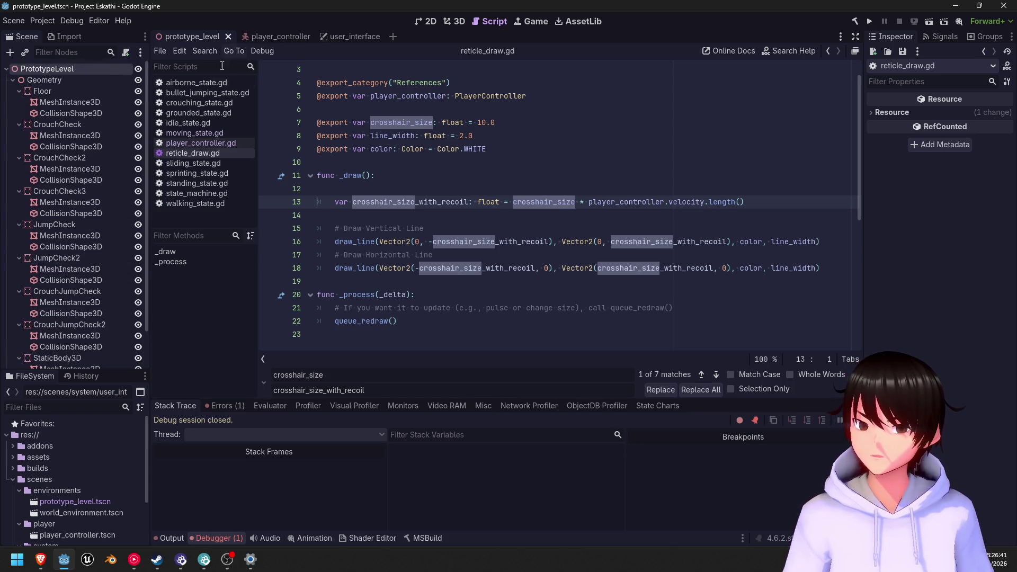
{"action": "scroll", "coordinate": [76, 223], "scroll_direction": "down", "scroll_amount": 1}
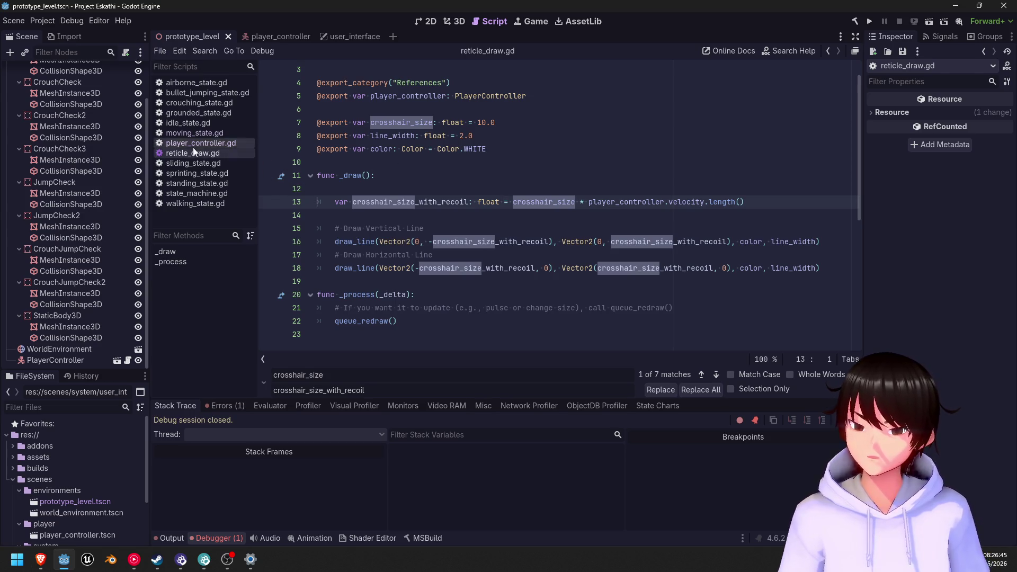
{"action": "scroll", "coordinate": [64, 250], "scroll_direction": "up", "scroll_amount": 1}
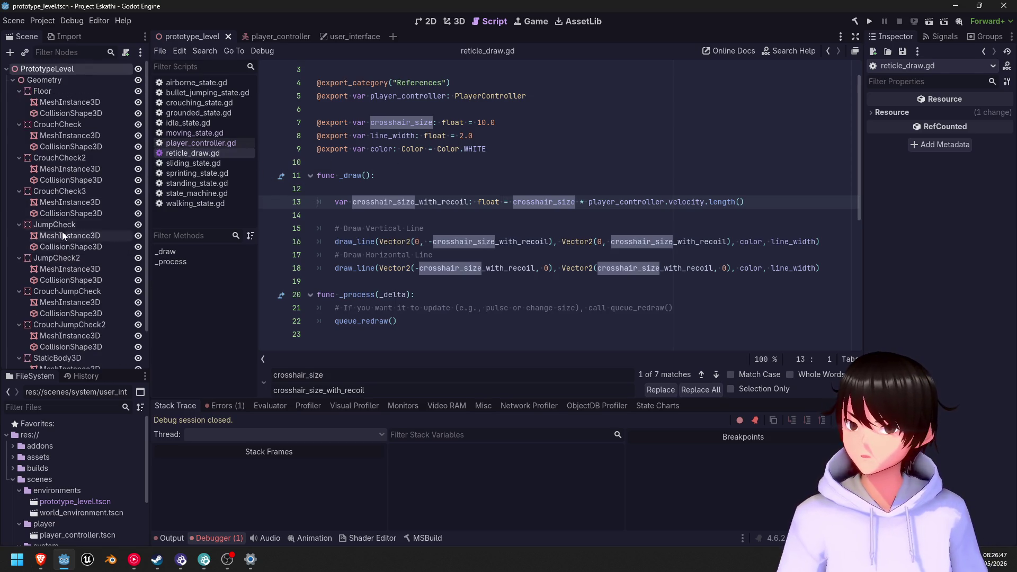
- Select ReticleDraw in the user_interface scene and dismiss the Player Controller node picker unassigned
{"action": "left_click", "coordinate": [336, 39]}
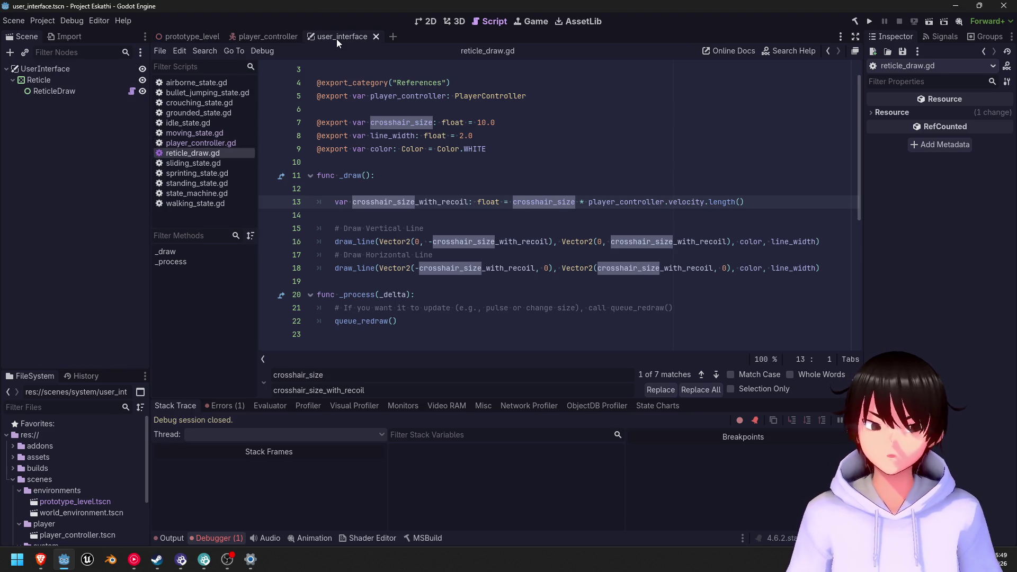
{"action": "left_click", "coordinate": [46, 88]}
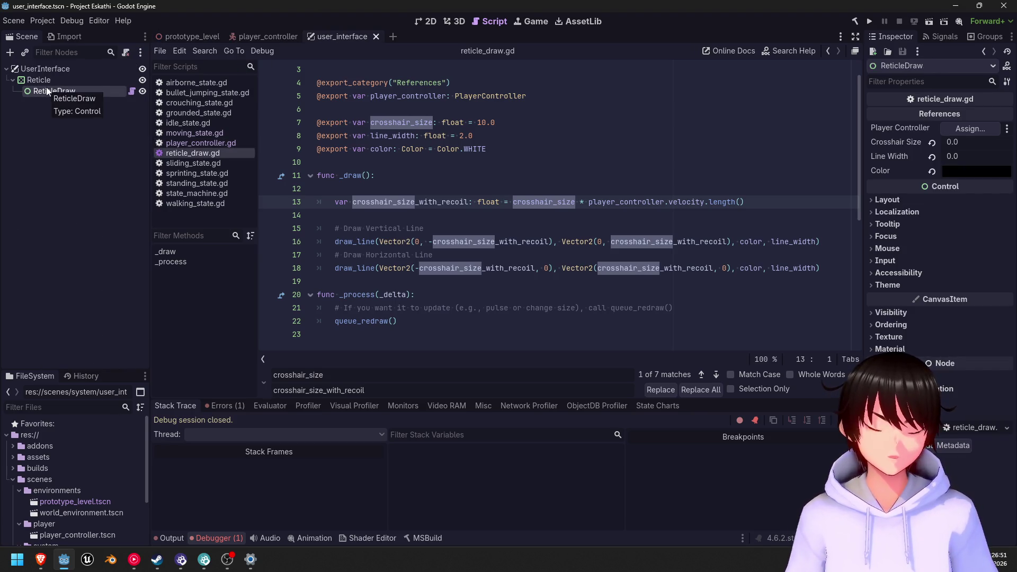
{"action": "left_click", "coordinate": [976, 127]}
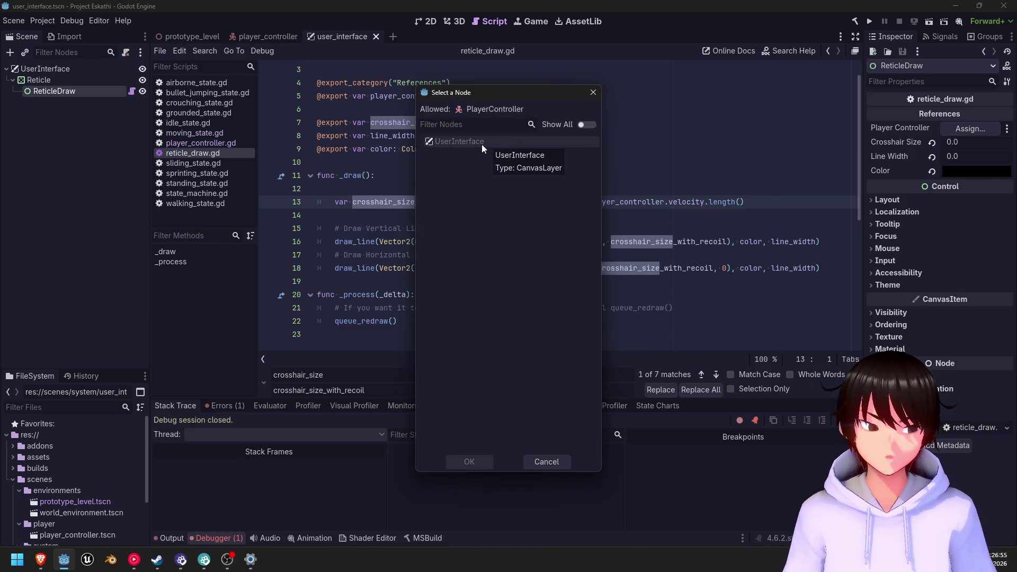
{"action": "left_click", "coordinate": [545, 461]}
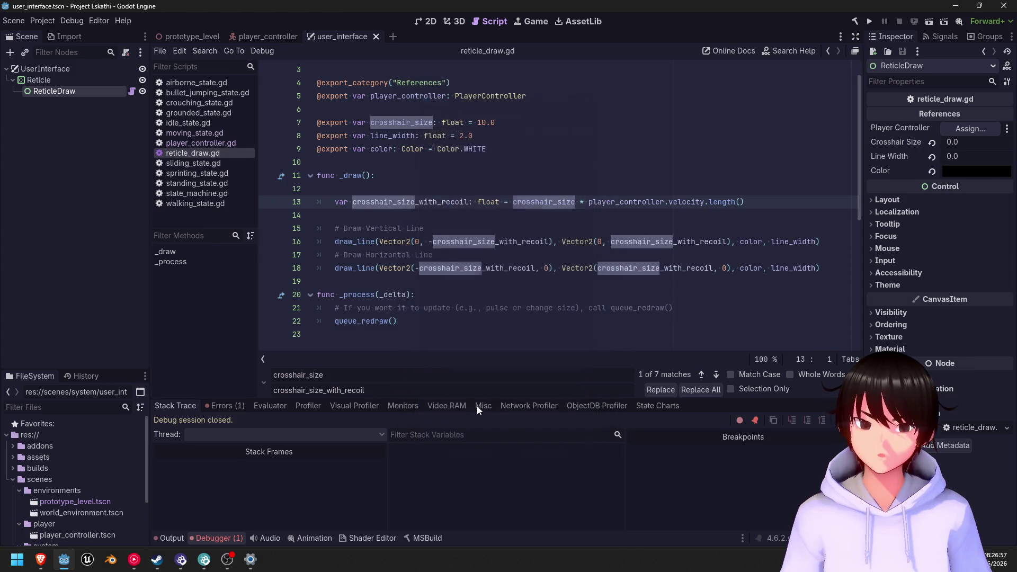
{"action": "scroll", "coordinate": [497, 161], "scroll_direction": "up", "scroll_amount": 1}
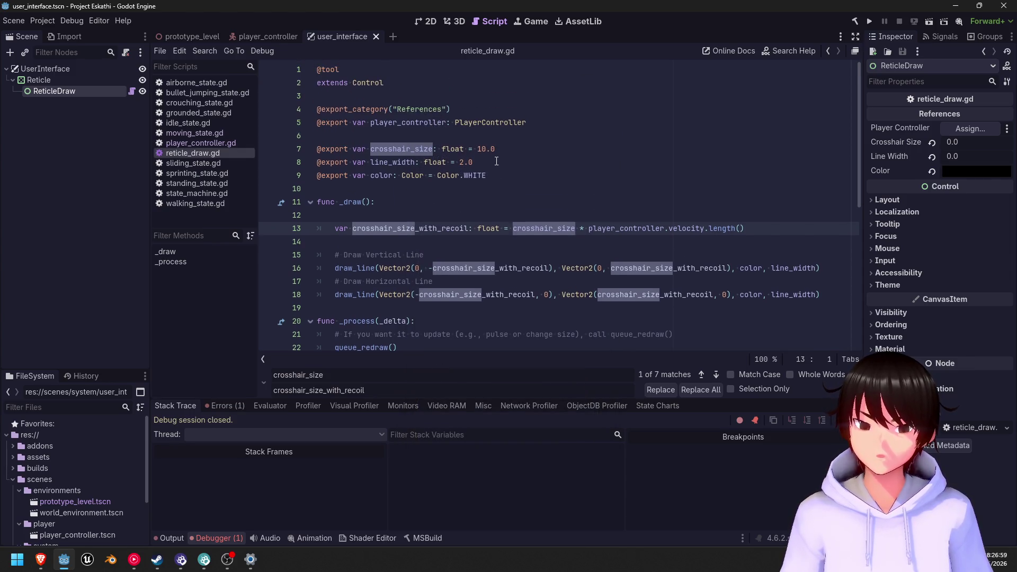
{"action": "left_click", "coordinate": [957, 129]}
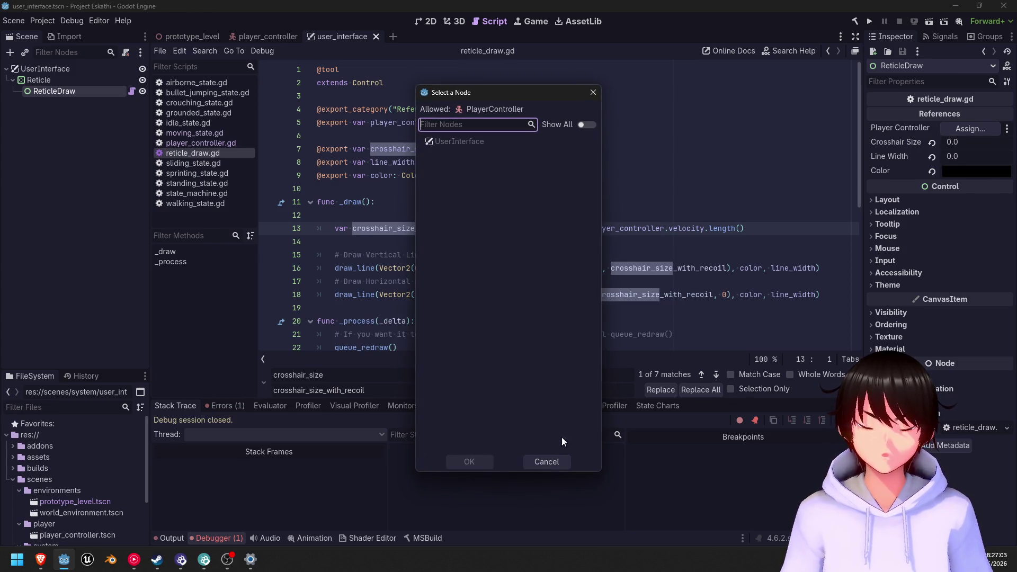
{"action": "left_click", "coordinate": [542, 460]}
- Revert ReticleDraw's Crosshair Size to 10.0, Line Width to 2.0 and Color to white
{"action": "left_click", "coordinate": [932, 142]}
{"action": "left_click", "coordinate": [931, 156]}
{"action": "left_click", "coordinate": [931, 172]}
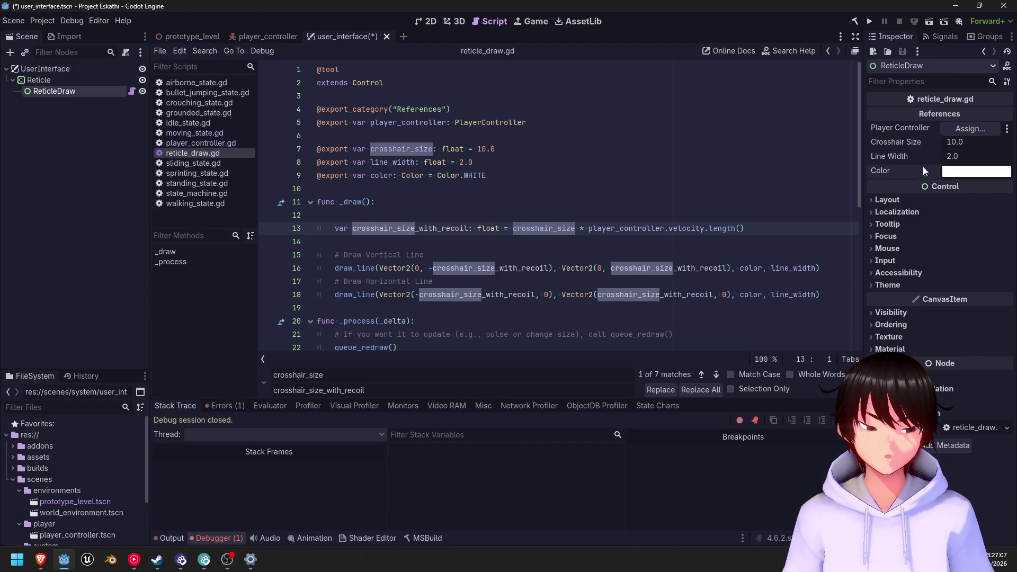
{"action": "left_click", "coordinate": [964, 127]}
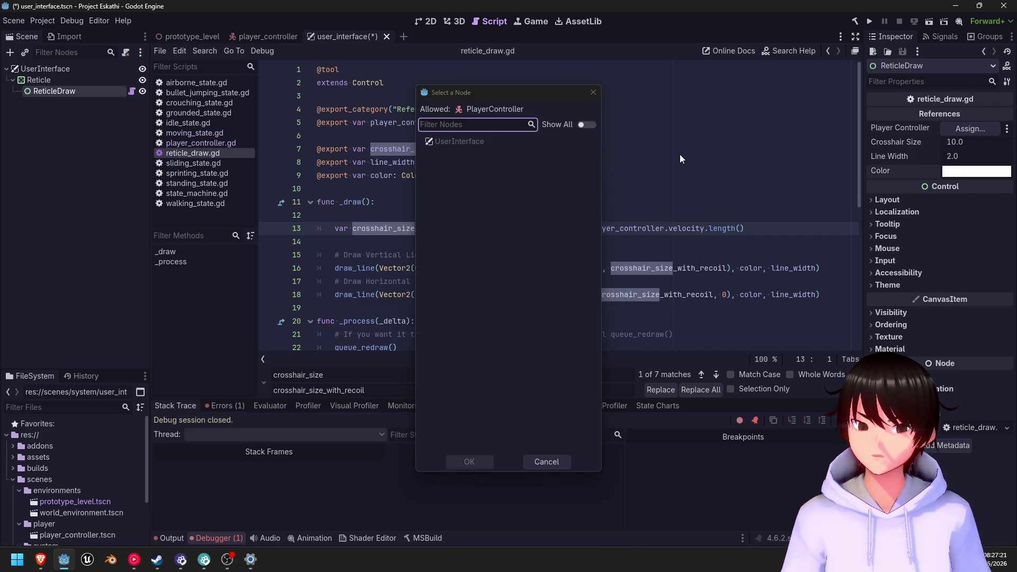
{"action": "left_click", "coordinate": [537, 465]}
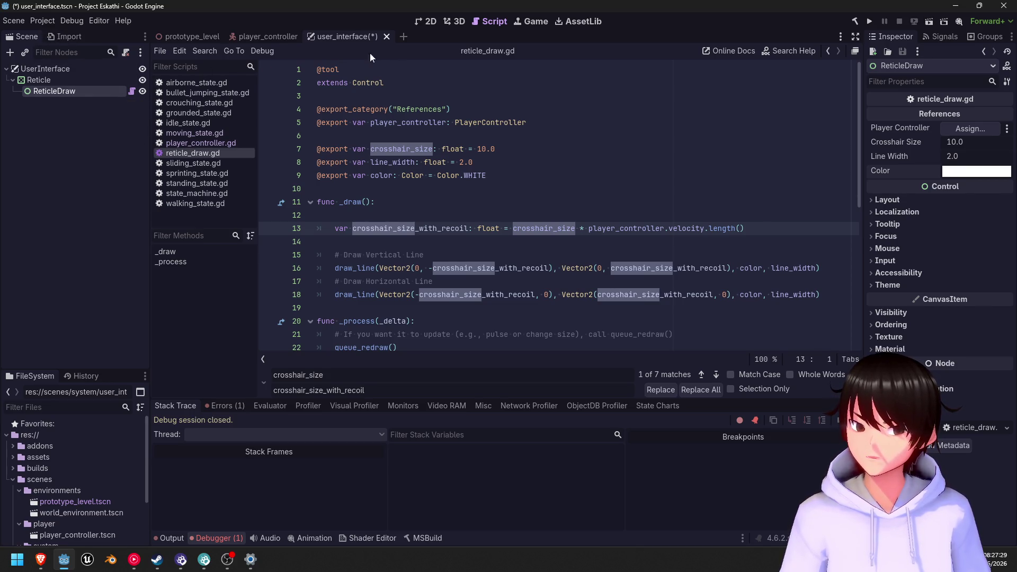
- Save the user_interface scene, leaving the Player Controller picker cancelled
{"action": "left_click", "coordinate": [275, 40]}
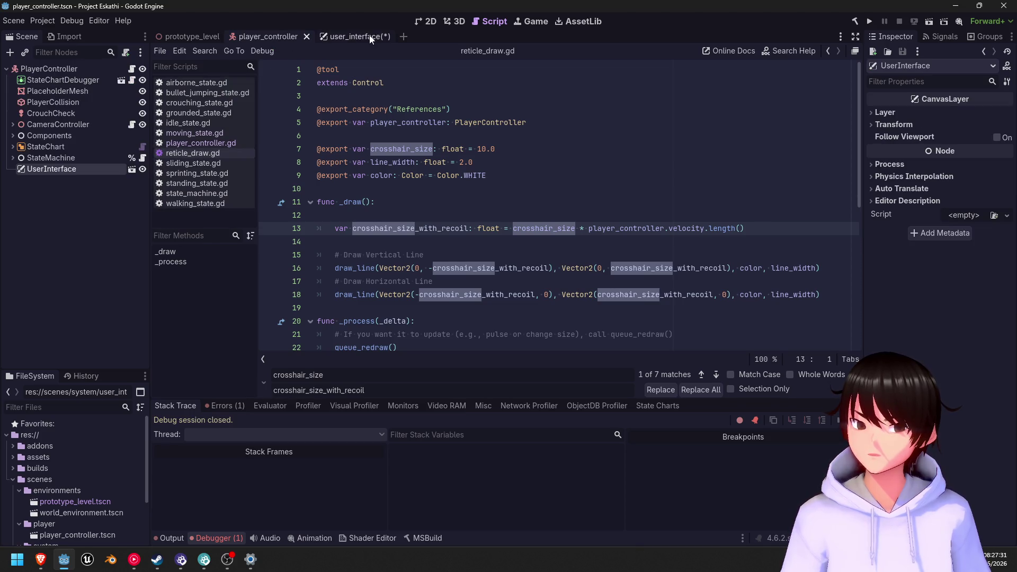
{"action": "left_click", "coordinate": [344, 37]}
{"action": "key", "text": "ctrl+s"}
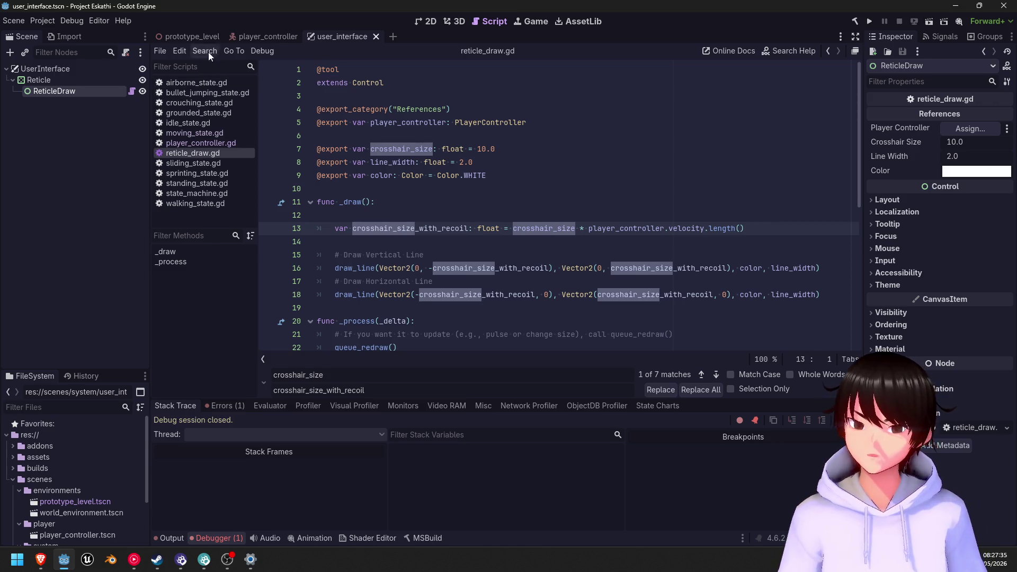
{"action": "left_click", "coordinate": [985, 130]}
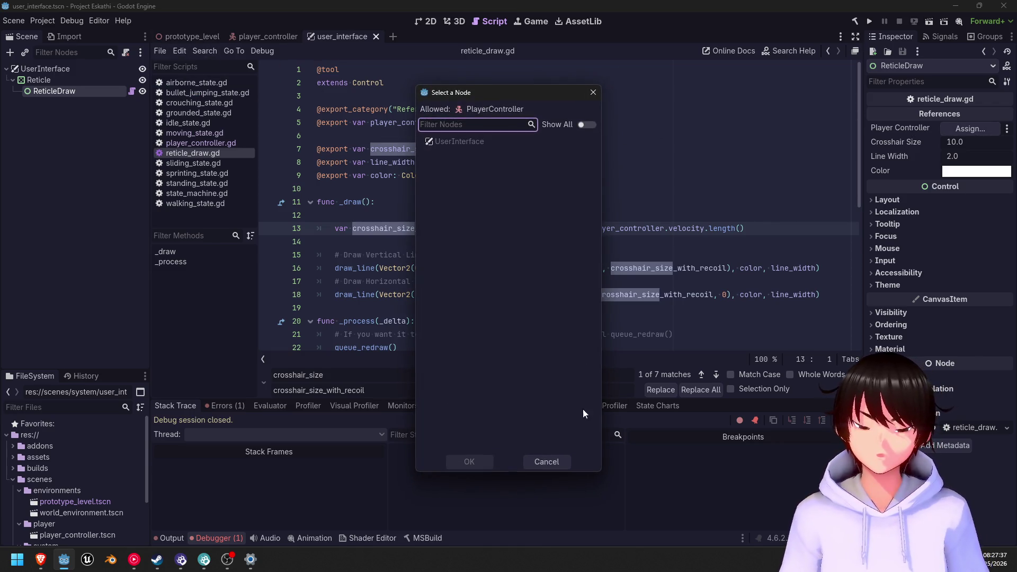
{"action": "left_click", "coordinate": [547, 461]}
- Inspect the player_controller scene nodes, keep Player Controller unassigned, and bring up the Gemini chat
{"action": "left_click", "coordinate": [275, 37]}
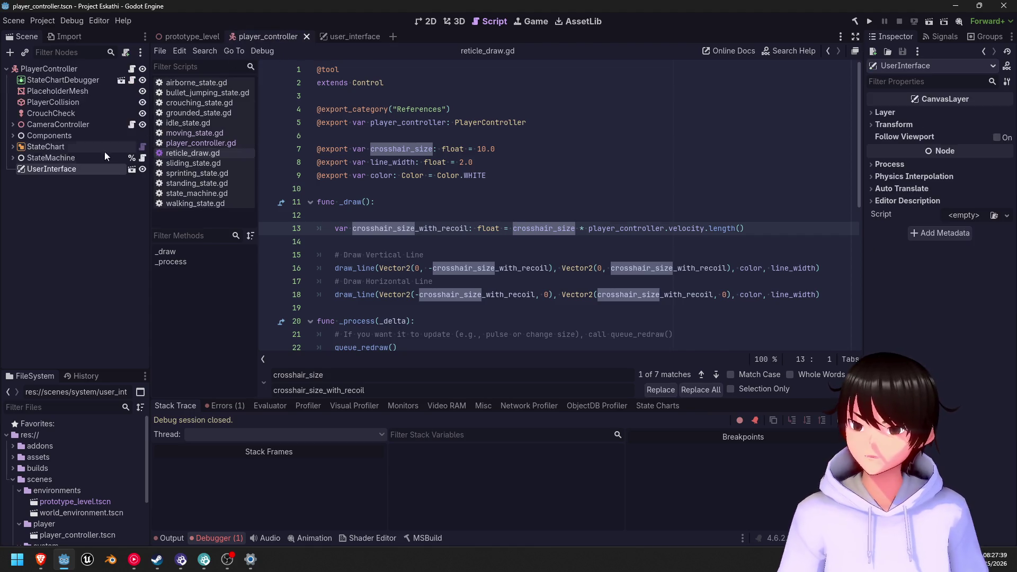
{"action": "left_click", "coordinate": [54, 156]}
{"action": "left_click", "coordinate": [47, 169]}
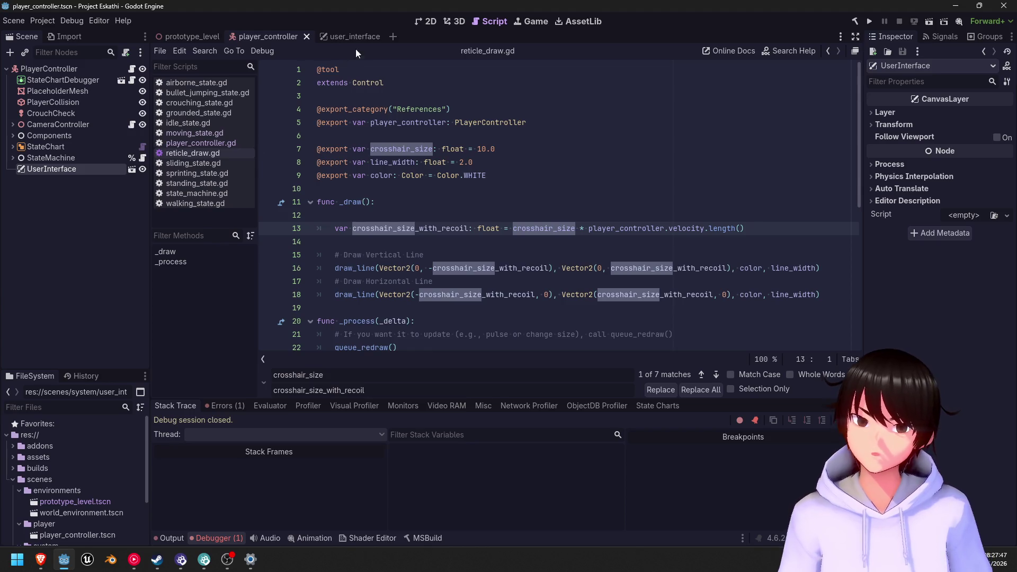
{"action": "left_click", "coordinate": [349, 36]}
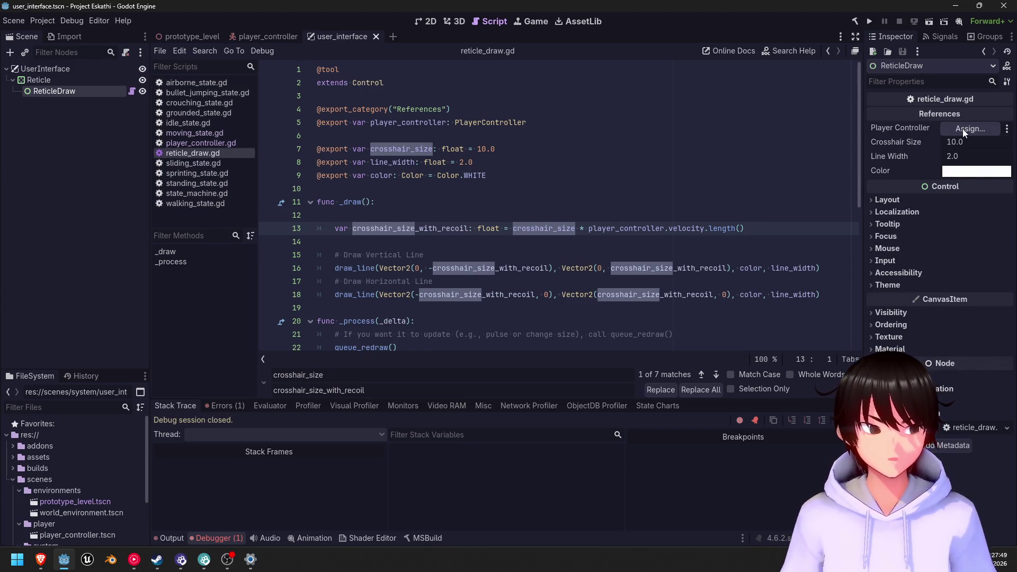
{"action": "left_click", "coordinate": [962, 129]}
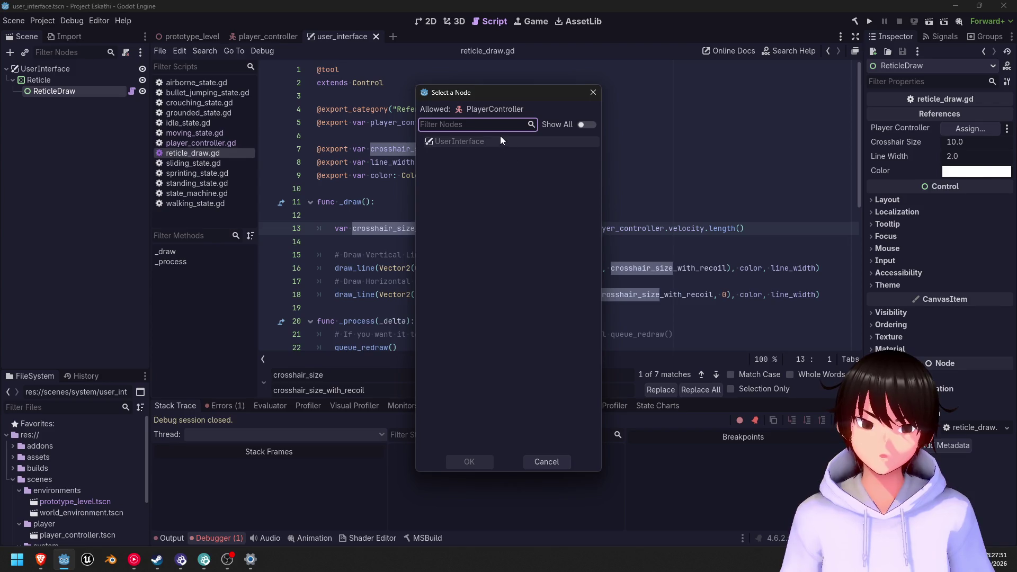
{"action": "left_click", "coordinate": [546, 462]}
{"action": "left_click", "coordinate": [41, 559]}
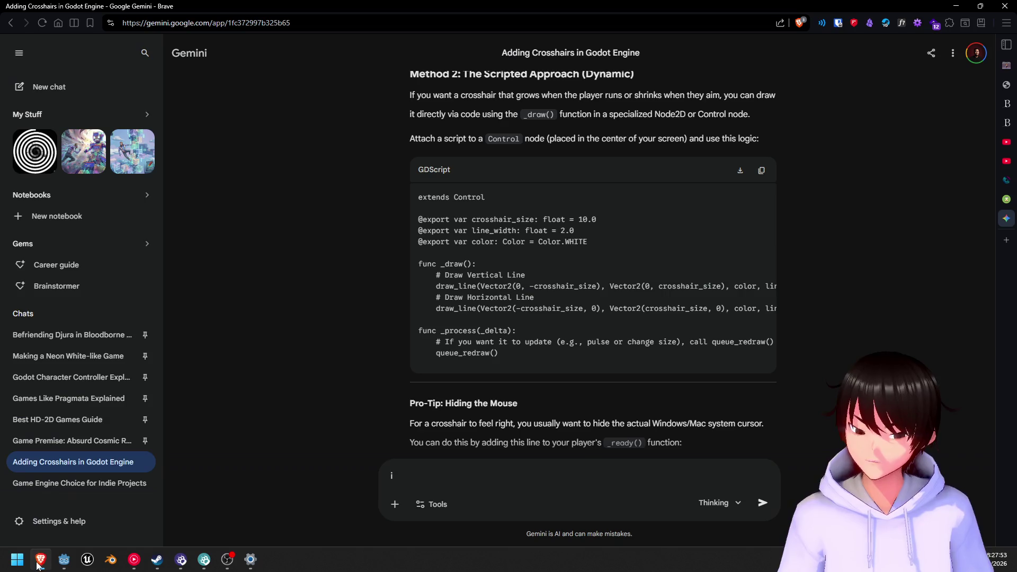
- Ask Gemini 'how to make the draw_line changes with player velocity'
{"action": "scroll", "coordinate": [449, 301], "scroll_direction": "down", "scroll_amount": 3}
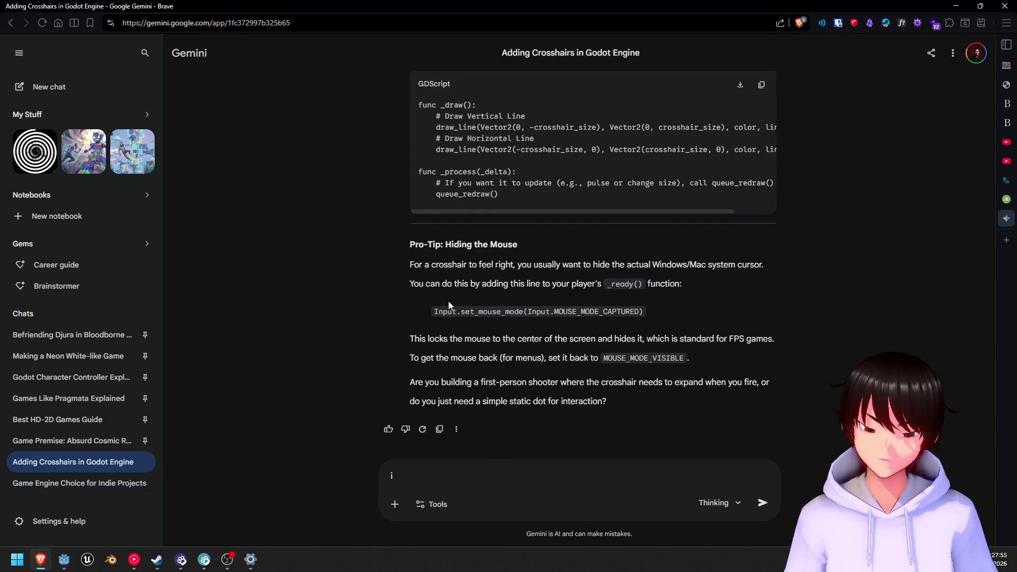
{"action": "left_click", "coordinate": [419, 471]}
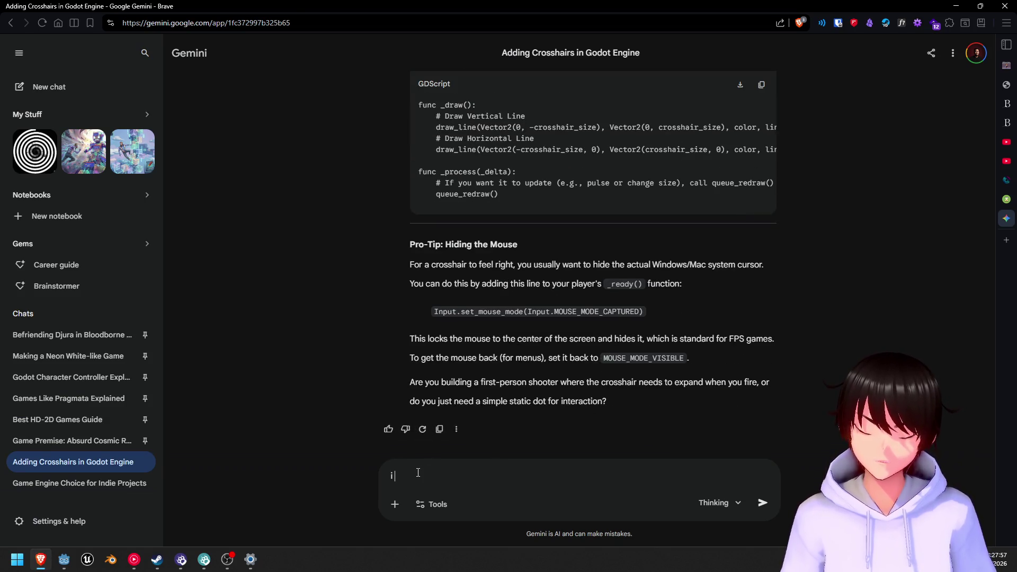
{"action": "key", "text": "BackSpace"}
{"action": "type", "text": "ho"}
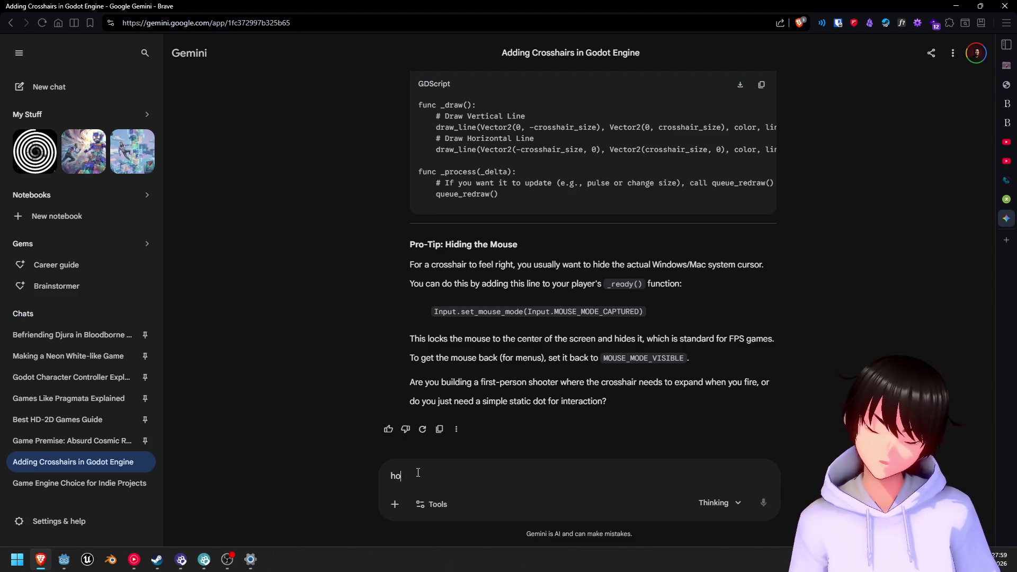
{"action": "type", "text": "w to"}
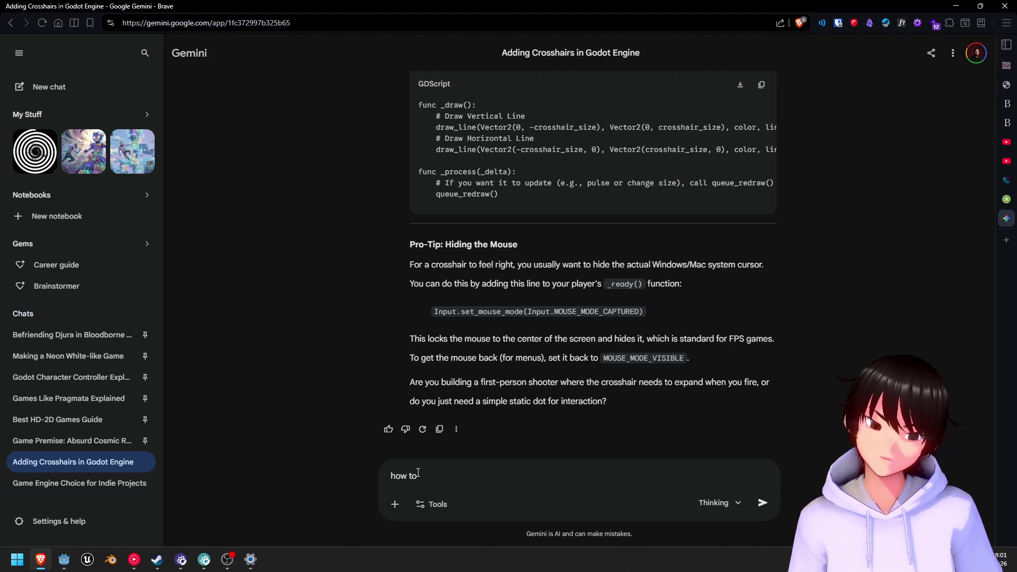
{"action": "type", "text": " make the"}
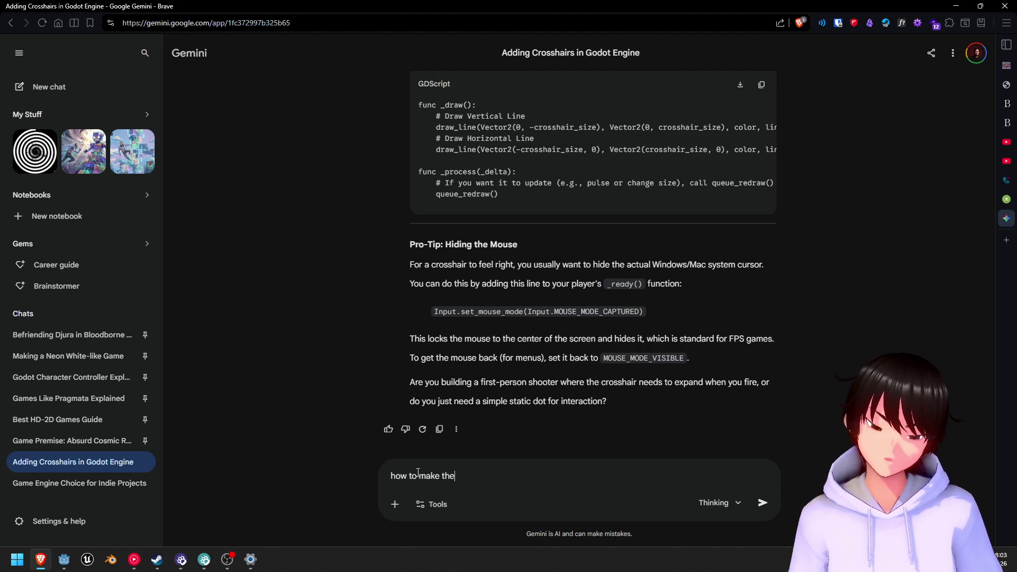
{"action": "type", "text": " draw_line "}
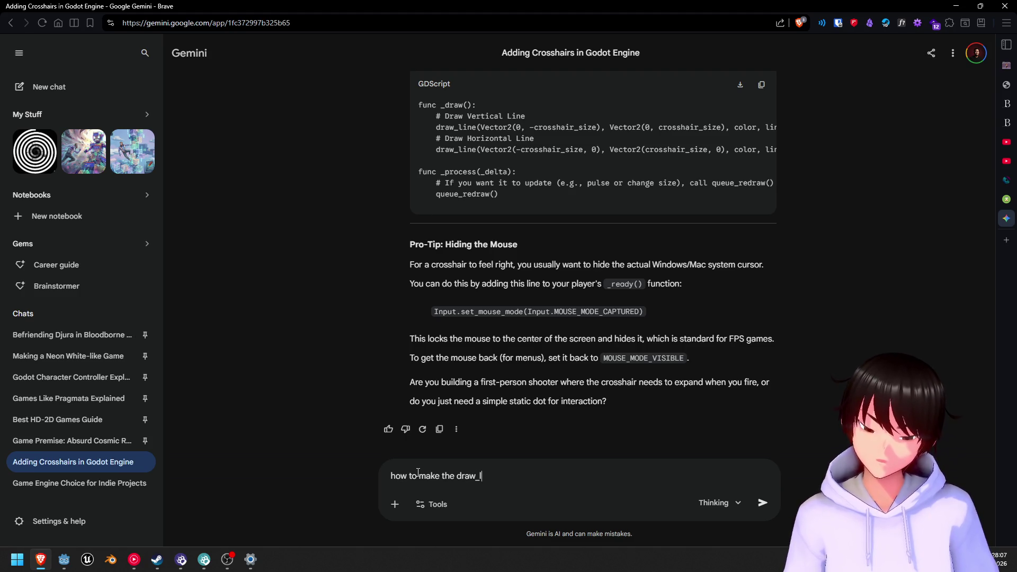
{"action": "type", "text": "chan"}
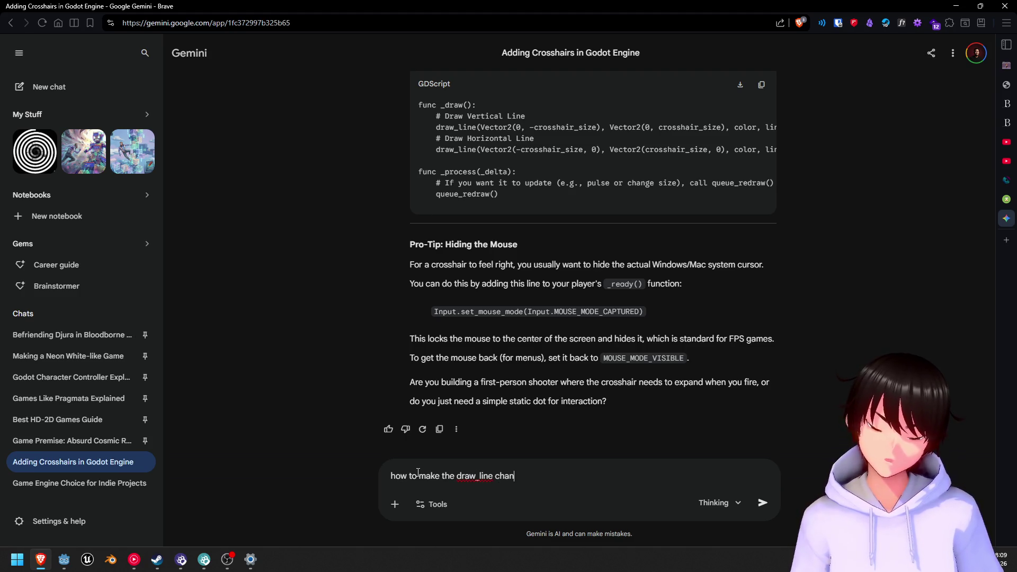
{"action": "type", "text": "ges with play"}
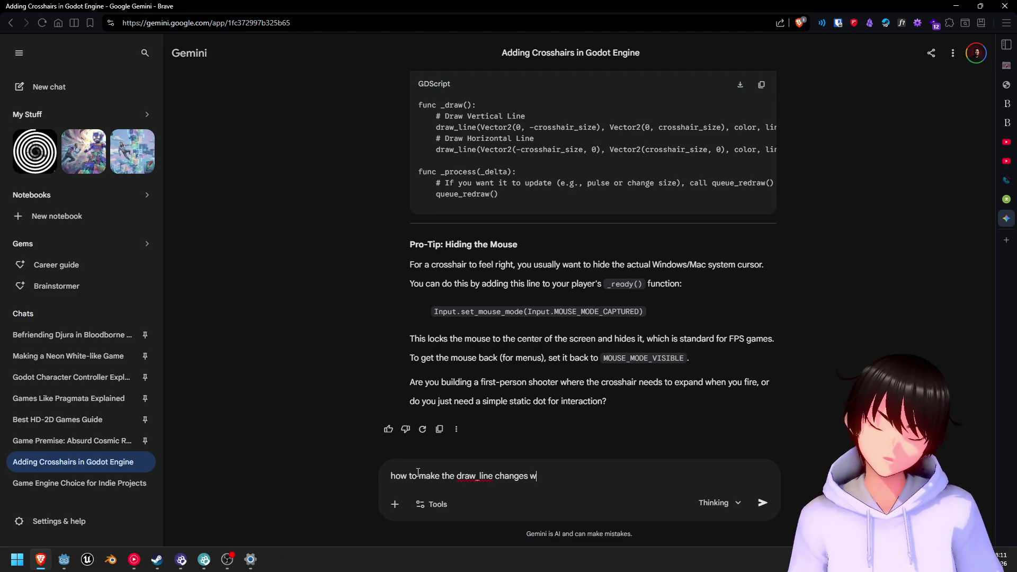
{"action": "type", "text": "er v"}
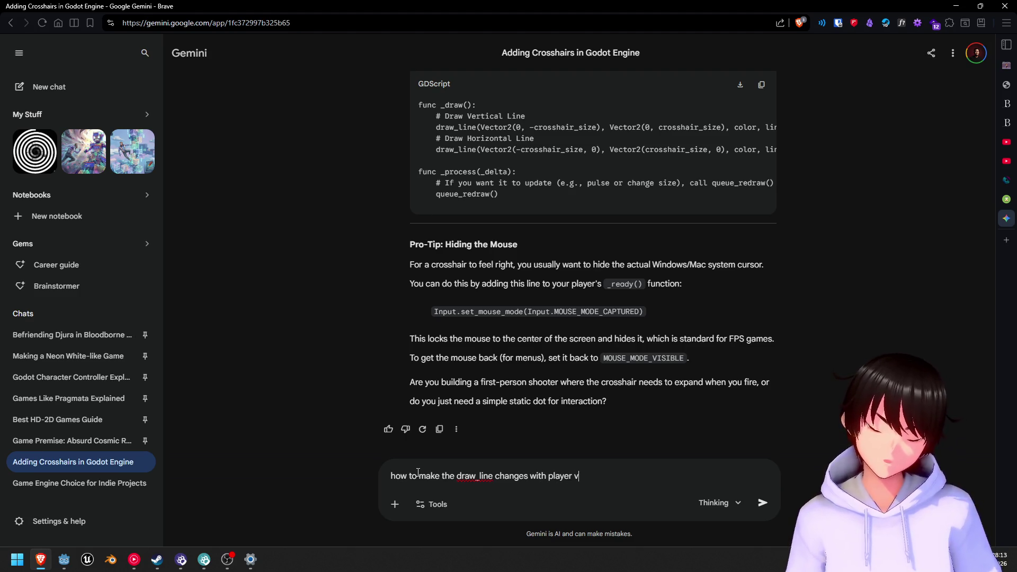
{"action": "type", "text": "elocity"}
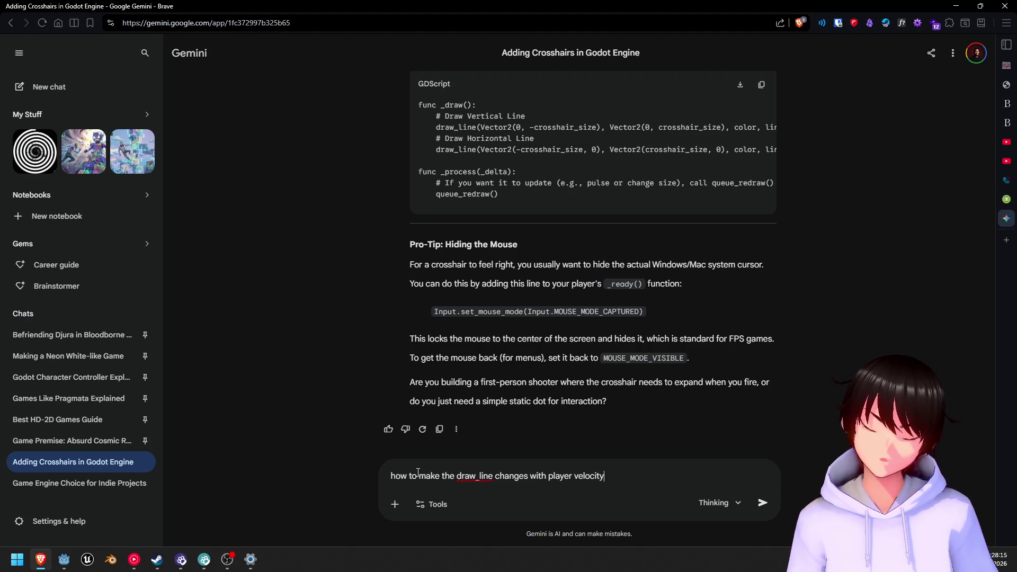
{"action": "key", "text": "Return"}
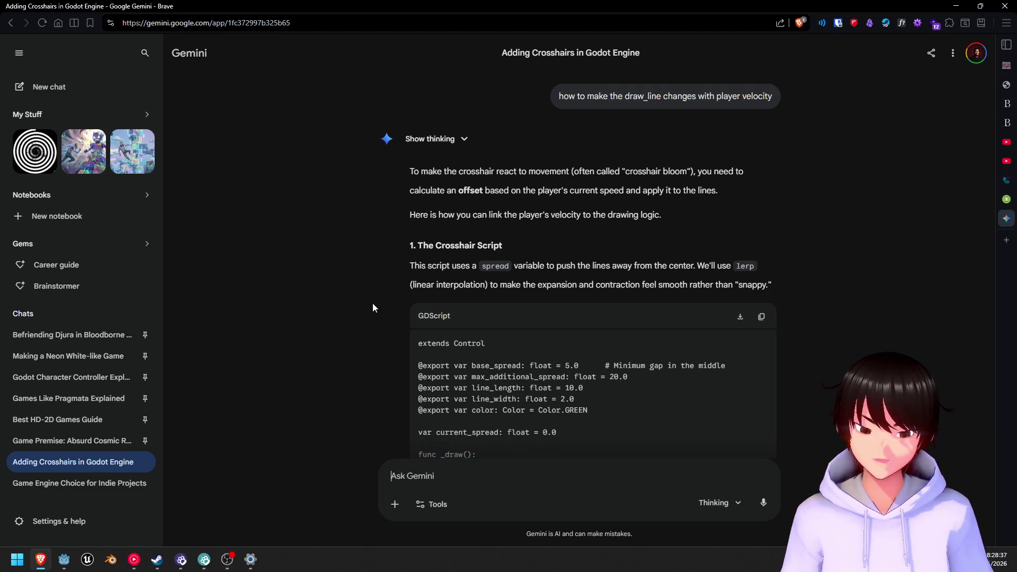
- Read through Gemini's crosshair bloom scripts and highlight the start of update_crosshair_bloom
{"action": "scroll", "coordinate": [371, 303], "scroll_direction": "down", "scroll_amount": 4}
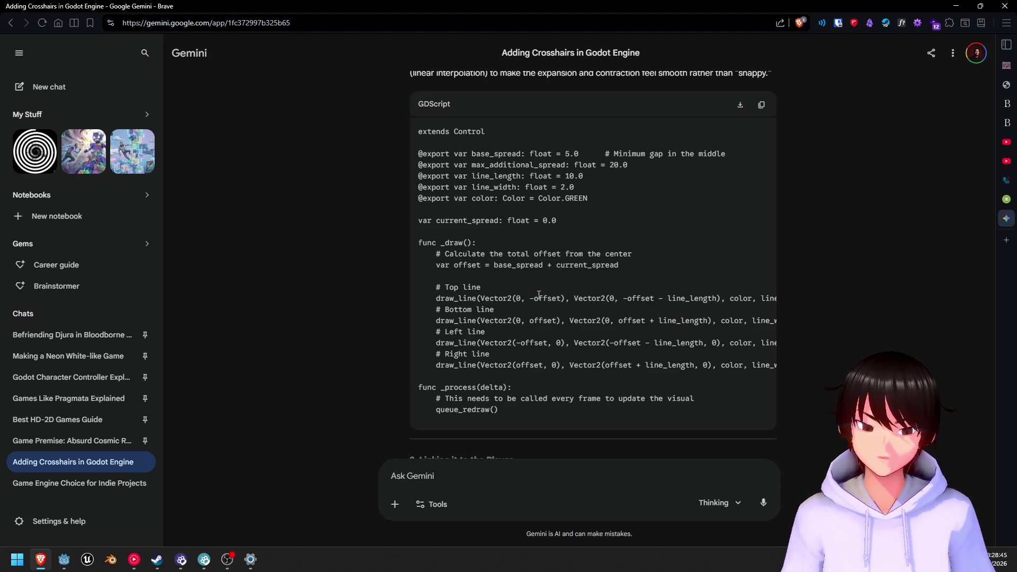
{"action": "mouse_move", "coordinate": [514, 426]}
{"action": "left_mouse_down"}
{"action": "mouse_move", "coordinate": [589, 430]}
{"action": "mouse_move", "coordinate": [446, 427]}
{"action": "left_mouse_up"}
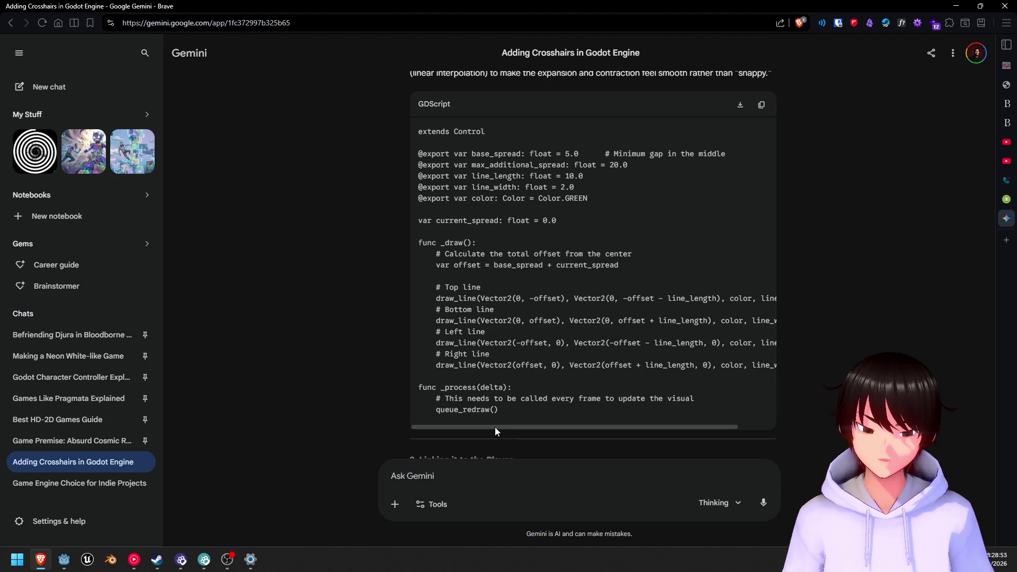
{"action": "mouse_move", "coordinate": [494, 427]}
{"action": "left_mouse_down"}
{"action": "mouse_move", "coordinate": [567, 432]}
{"action": "mouse_move", "coordinate": [332, 362]}
{"action": "left_mouse_up"}
{"action": "scroll", "coordinate": [332, 362], "scroll_direction": "down", "scroll_amount": 3}
{"action": "scroll", "coordinate": [304, 317], "scroll_direction": "down", "scroll_amount": 4}
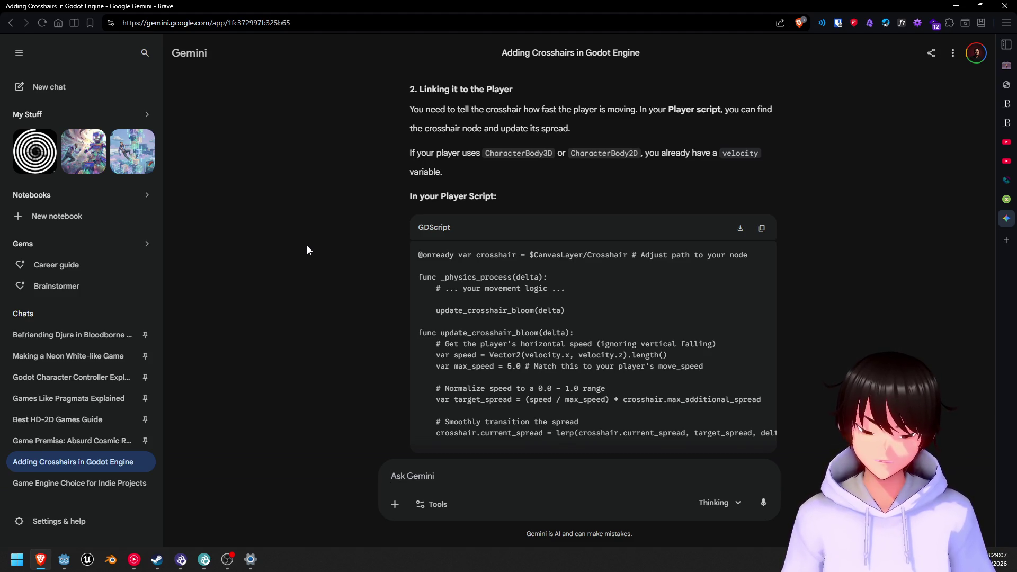
{"action": "scroll", "coordinate": [308, 246], "scroll_direction": "down", "scroll_amount": 2}
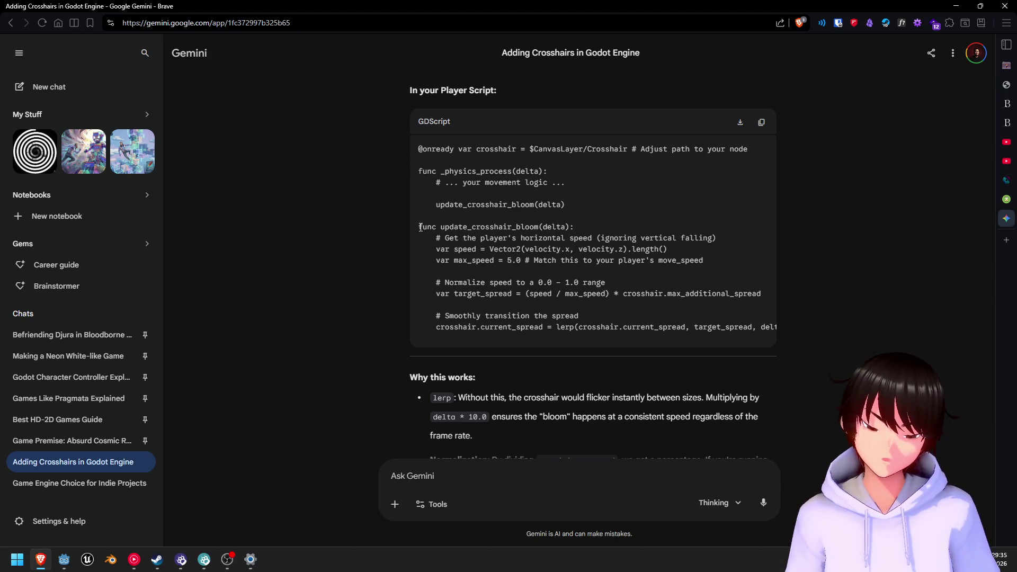
{"action": "mouse_move", "coordinate": [419, 227]}
{"action": "left_mouse_down"}
{"action": "mouse_move", "coordinate": [475, 294]}
{"action": "mouse_move", "coordinate": [477, 261]}
{"action": "mouse_move", "coordinate": [725, 270]}
{"action": "left_mouse_up"}
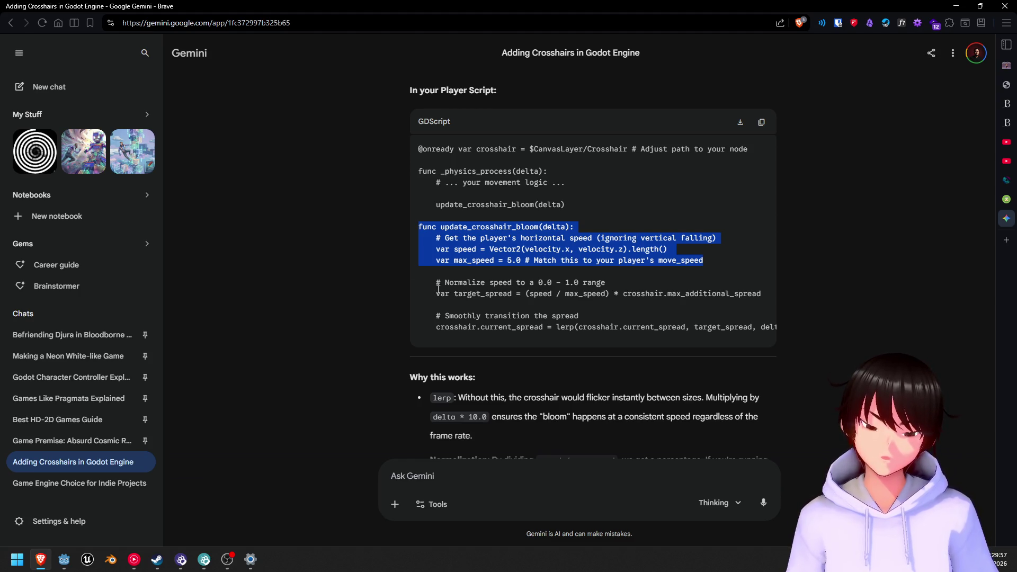
{"action": "left_click", "coordinate": [424, 227]}
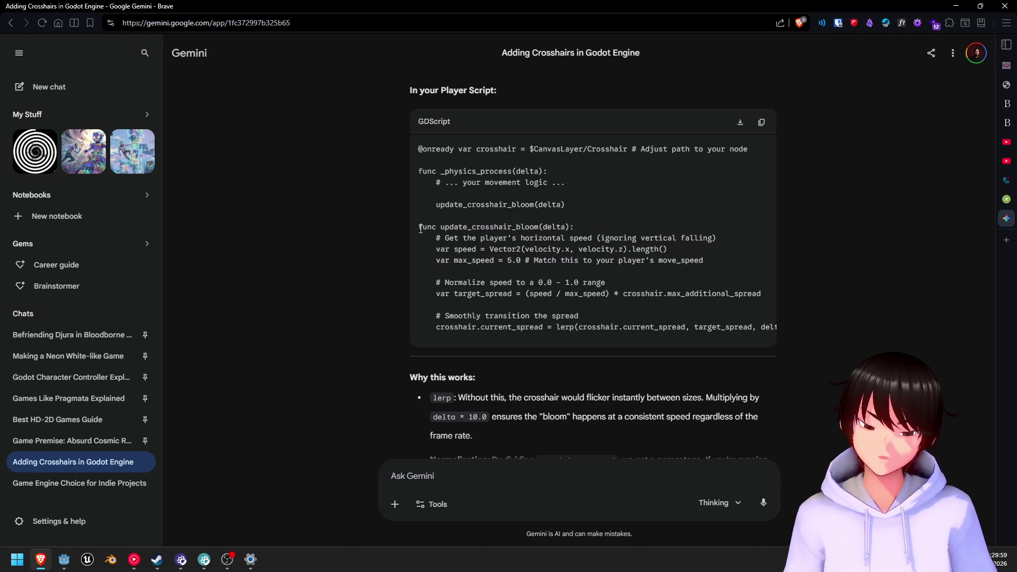
- Select the update_crosshair_bloom function down through its target_spread line
{"action": "mouse_move", "coordinate": [419, 227]}
{"action": "left_mouse_down"}
{"action": "mouse_move", "coordinate": [432, 229]}
{"action": "mouse_move", "coordinate": [439, 263]}
{"action": "mouse_move", "coordinate": [715, 266]}
{"action": "mouse_move", "coordinate": [720, 280]}
{"action": "left_mouse_up"}
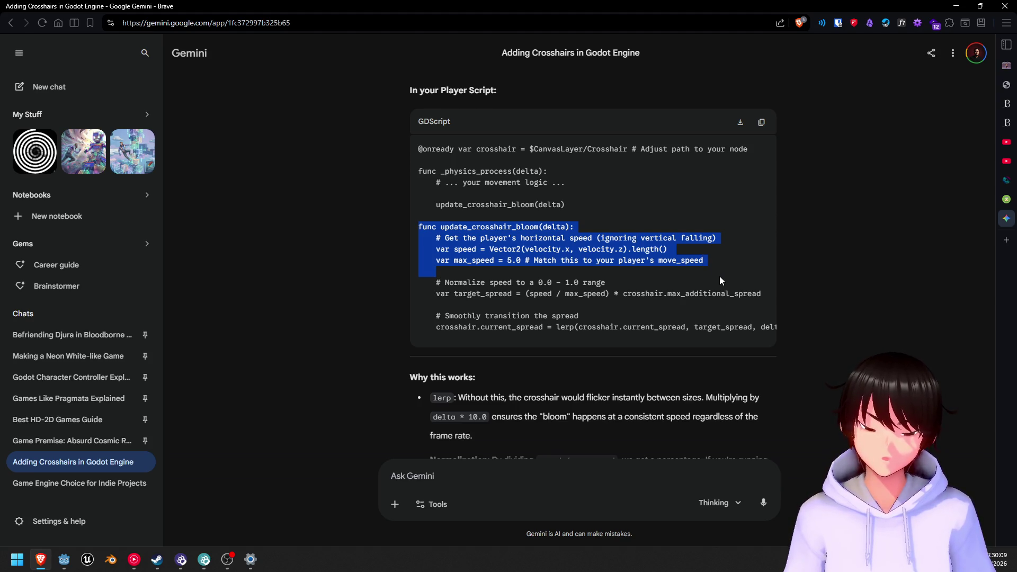
{"action": "left_click_drag", "start_coordinate": [719, 277], "coordinate": [721, 293]}
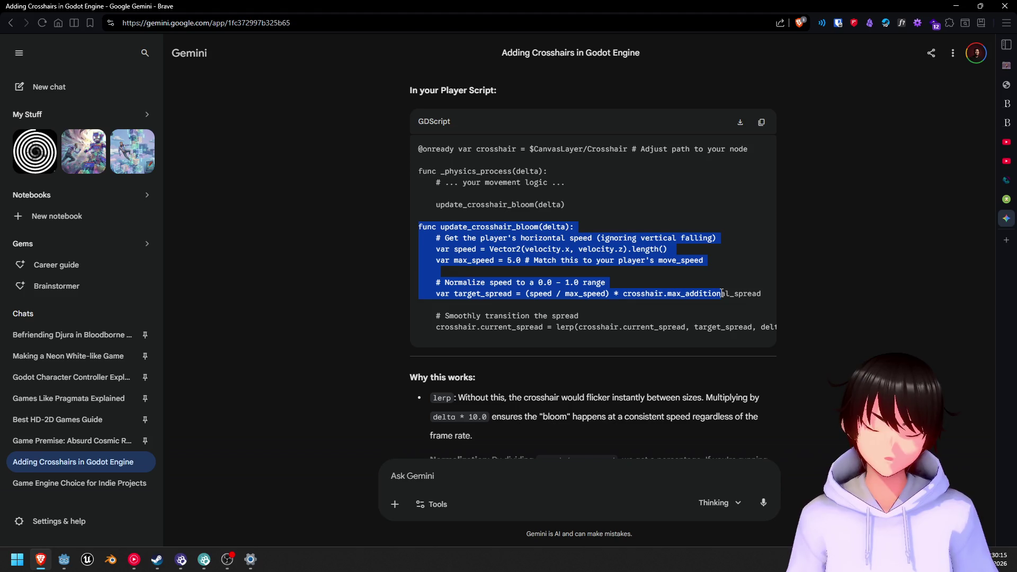
{"action": "left_click_drag", "start_coordinate": [721, 292], "coordinate": [762, 294]}
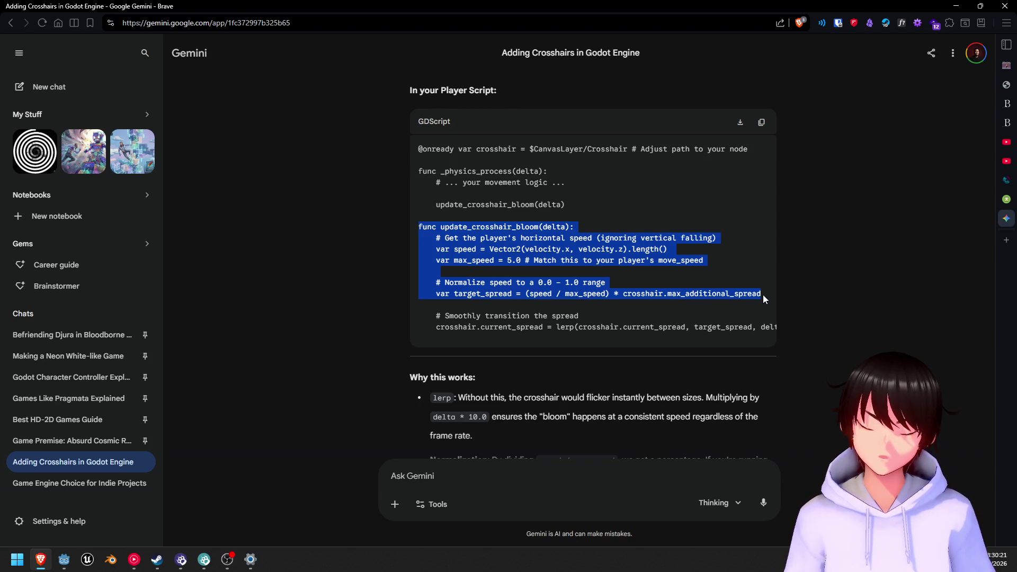
{"action": "mouse_move", "coordinate": [761, 296]}
{"action": "left_mouse_down"}
{"action": "mouse_move", "coordinate": [757, 309]}
{"action": "mouse_move", "coordinate": [764, 298]}
{"action": "mouse_move", "coordinate": [778, 333]}
{"action": "left_mouse_up"}
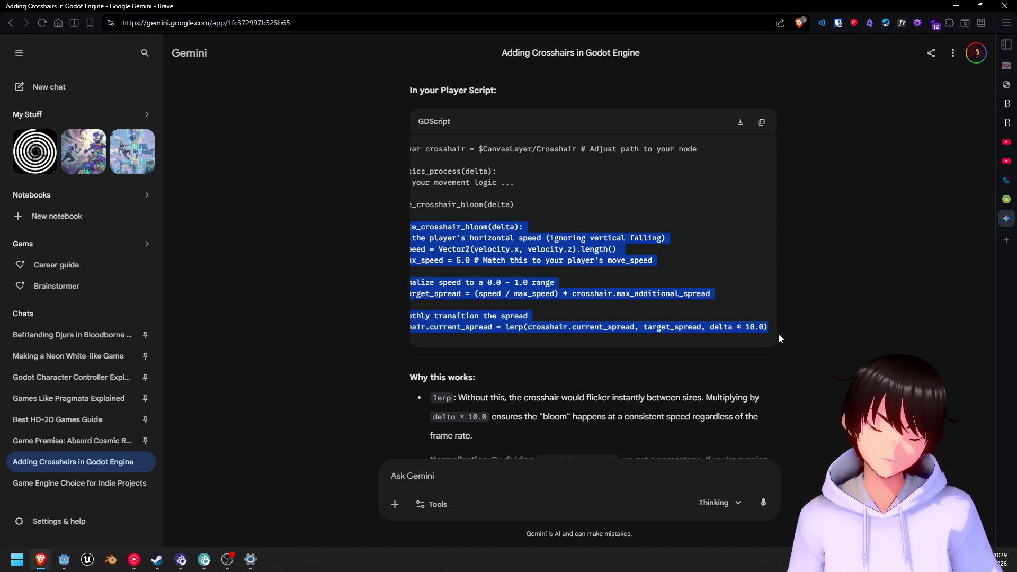
{"action": "left_click_drag", "start_coordinate": [539, 345], "coordinate": [459, 354]}
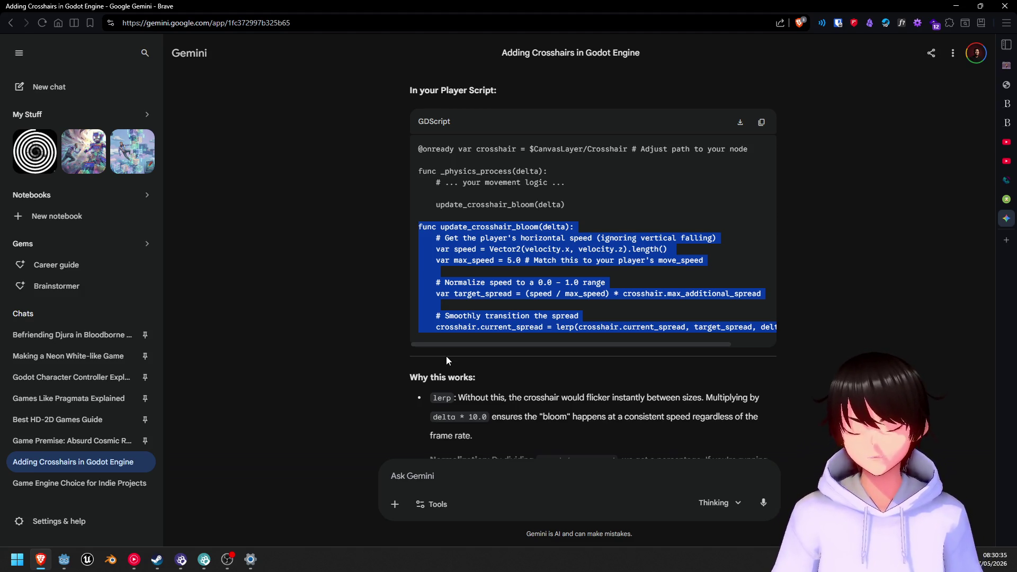
{"action": "scroll", "coordinate": [554, 271], "scroll_direction": "up", "scroll_amount": 3}
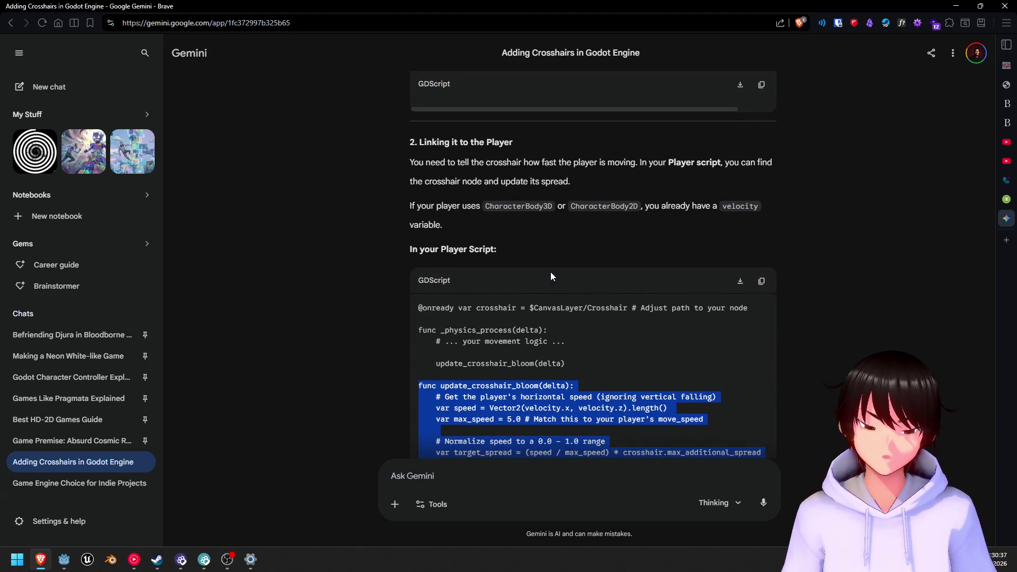
{"action": "scroll", "coordinate": [549, 272], "scroll_direction": "down", "scroll_amount": 4}
{"action": "scroll", "coordinate": [548, 331], "scroll_direction": "up", "scroll_amount": 3}
{"action": "scroll", "coordinate": [539, 331], "scroll_direction": "down", "scroll_amount": 3}
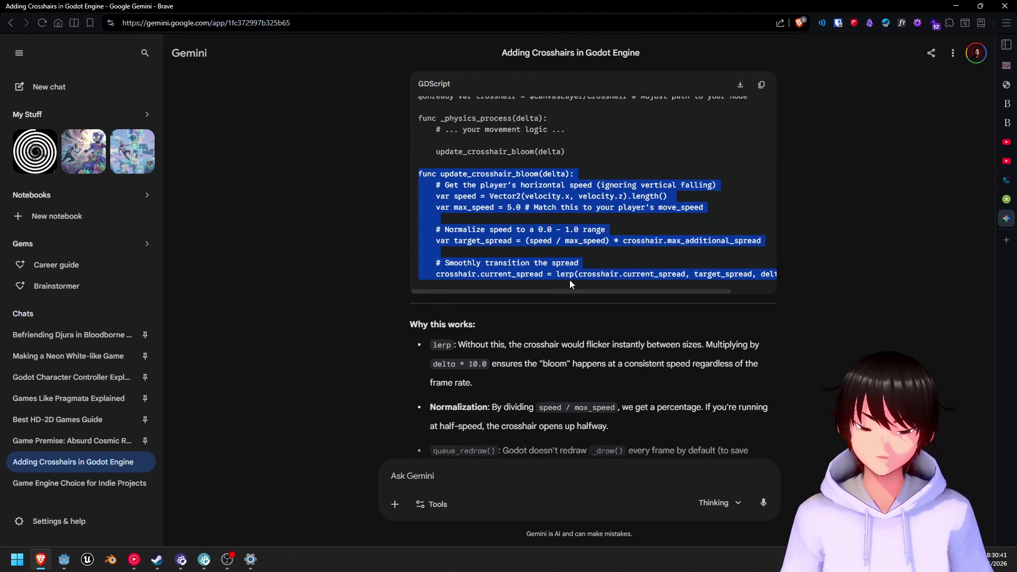
- Bring the YouTube Music window to the front
{"action": "left_click", "coordinate": [236, 567]}
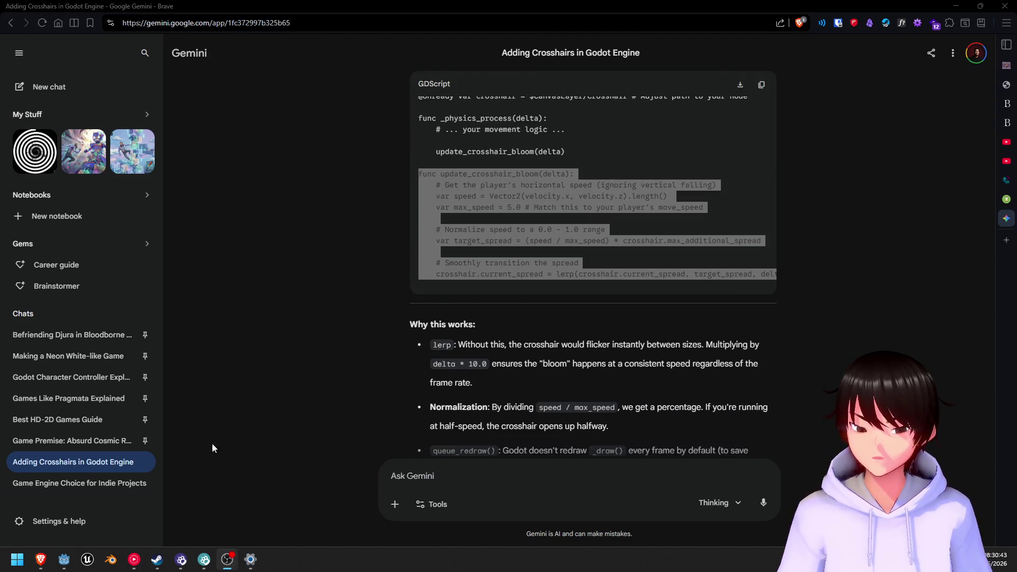
{"action": "mouse_move", "coordinate": [183, 570]}
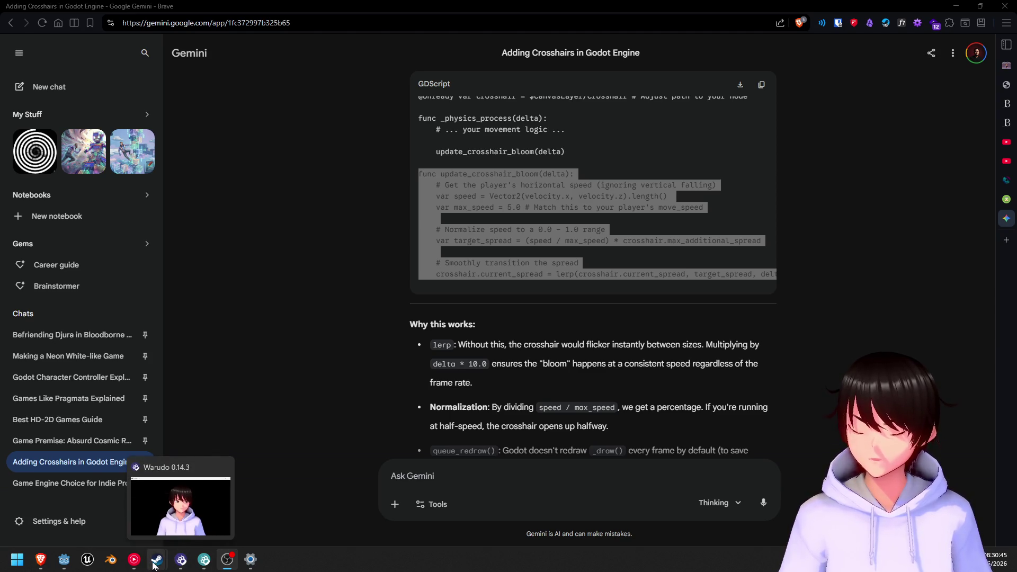
{"action": "left_click", "coordinate": [134, 560]}
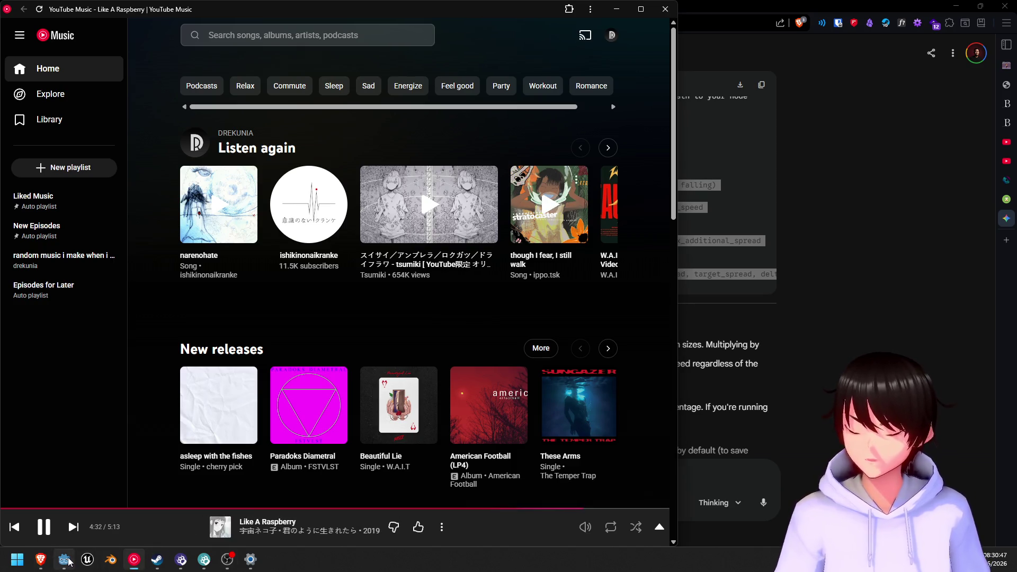
- Delete the velocity-scaled crosshair_size_with_recoil line from _draw in reticle_draw.gd
{"action": "left_click", "coordinate": [64, 560]}
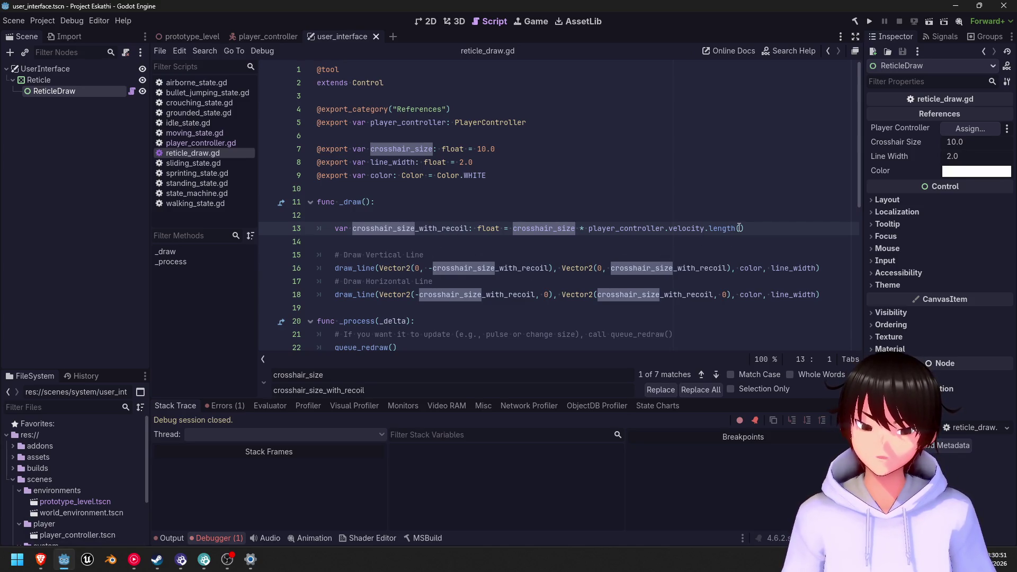
{"action": "mouse_move", "coordinate": [772, 230]}
{"action": "left_mouse_down"}
{"action": "mouse_move", "coordinate": [418, 229]}
{"action": "mouse_move", "coordinate": [466, 203]}
{"action": "left_mouse_up"}
{"action": "key", "text": "BackSpace"}
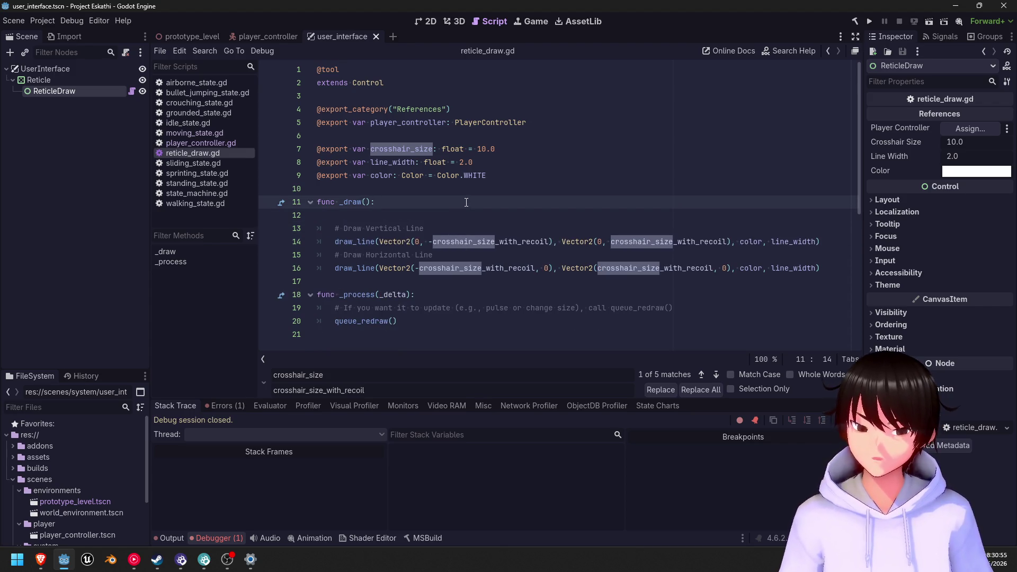
{"action": "key", "text": "Delete"}
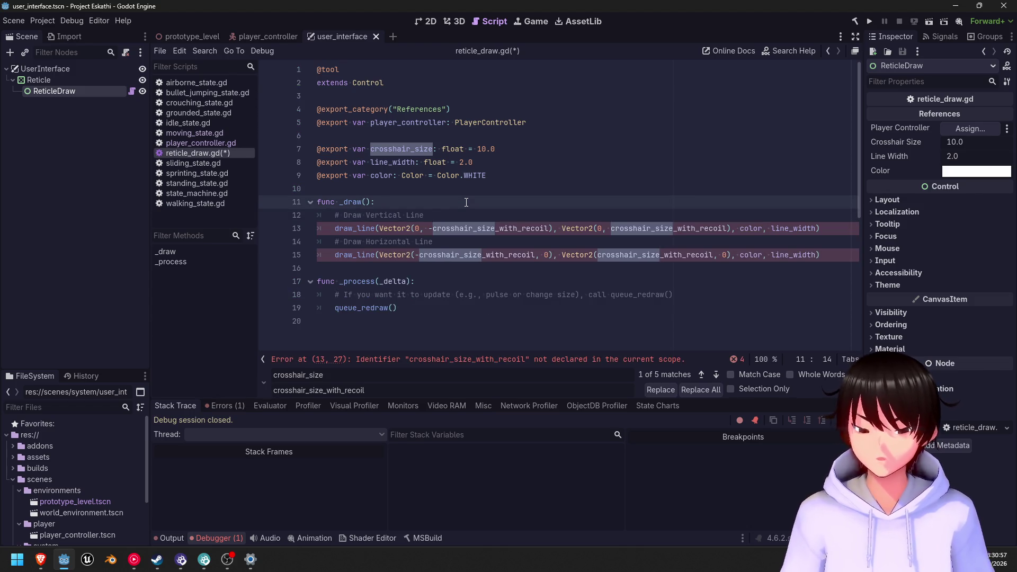
- Strip _with_recoil from both sizes on lines 13 and 15, save, and run the game
{"action": "left_click", "coordinate": [549, 229]}
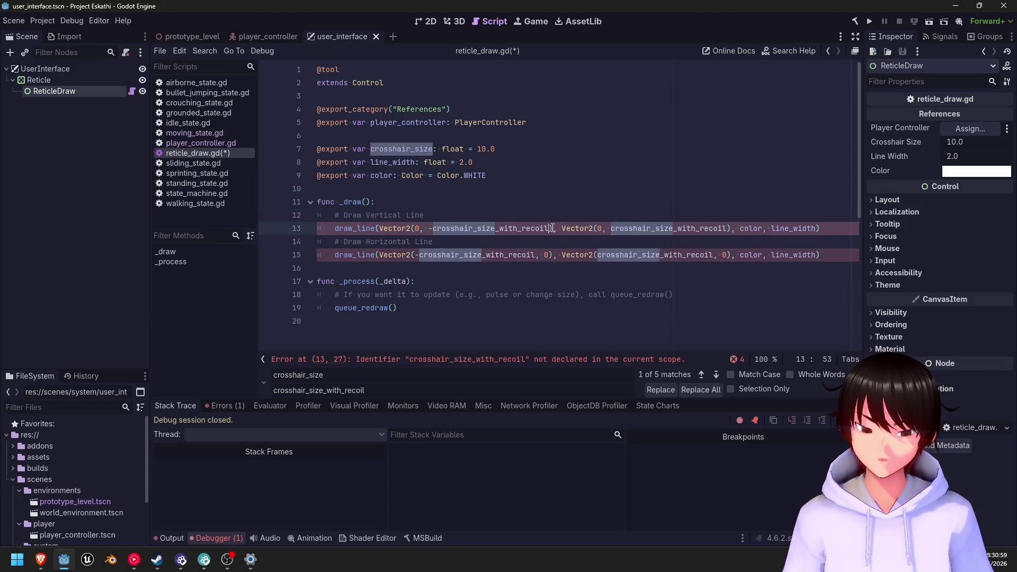
{"action": "key", "text": "BackSpace"}
{"action": "key", "text": "BackSpace"}
{"action": "key", "text": "BackSpace"}
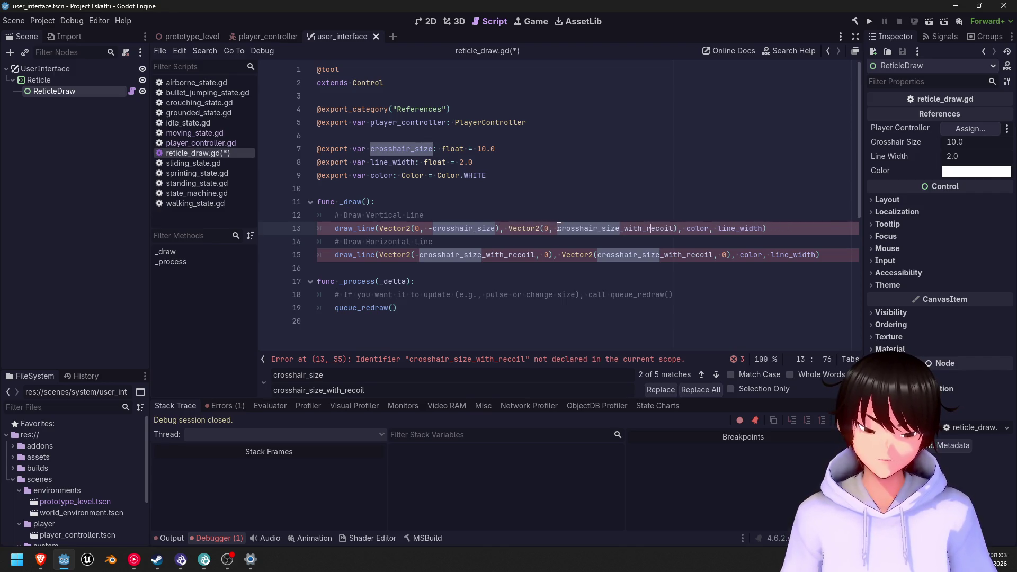
{"action": "key", "text": "BackSpace"}
{"action": "key", "text": "BackSpace"}
{"action": "key", "text": "BackSpace"}
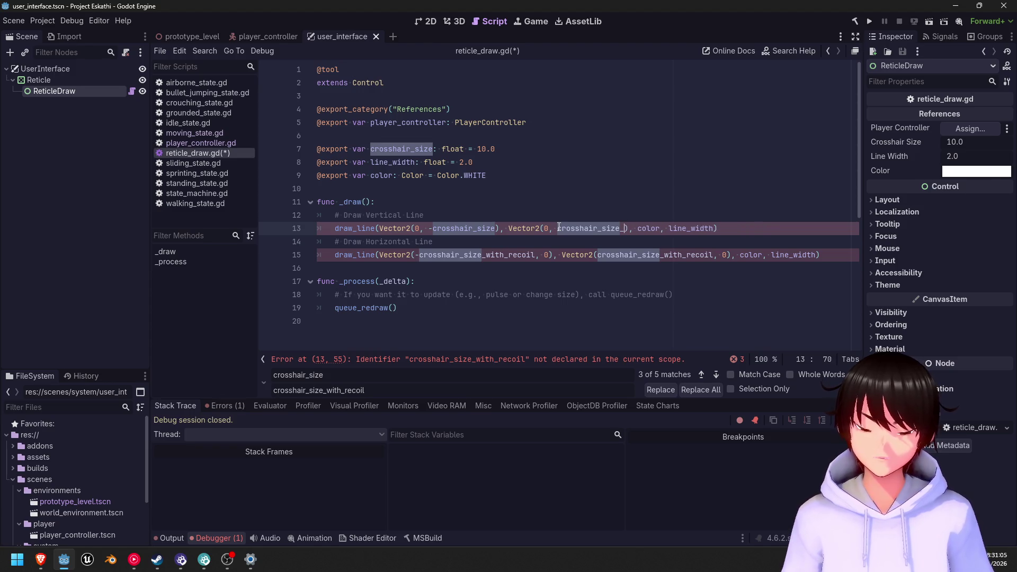
{"action": "key", "text": "Down"}
{"action": "key", "text": "Down"}
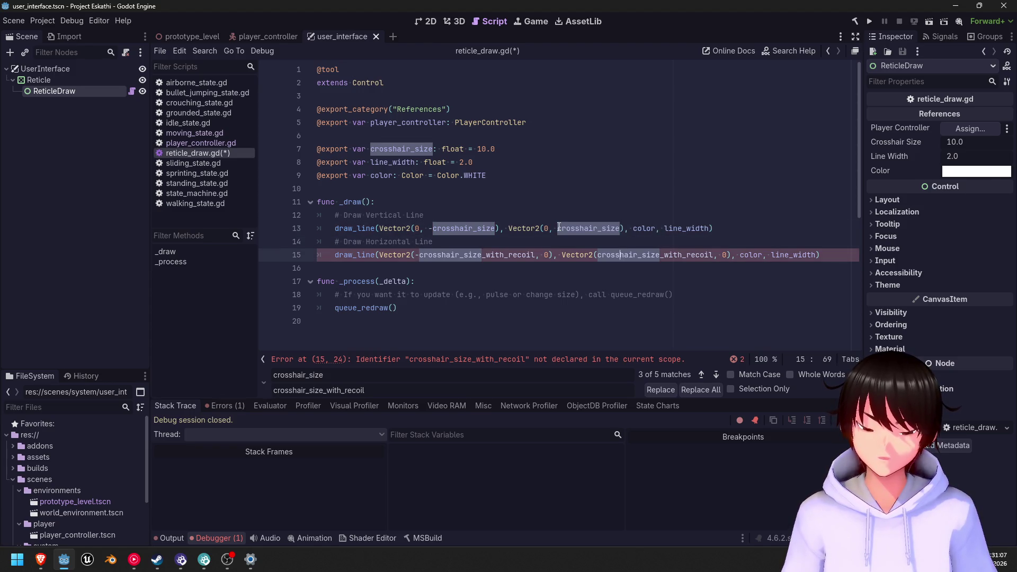
{"action": "key", "text": "BackSpace"}
{"action": "key", "text": "BackSpace"}
{"action": "key", "text": "BackSpace"}
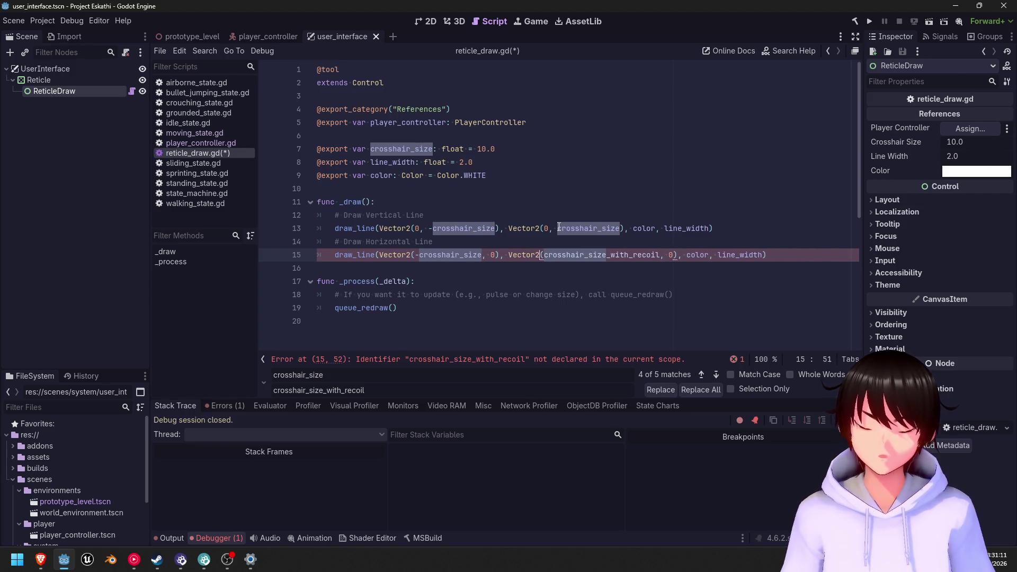
{"action": "key", "text": "BackSpace"}
{"action": "key", "text": "BackSpace"}
{"action": "key", "text": "BackSpace"}
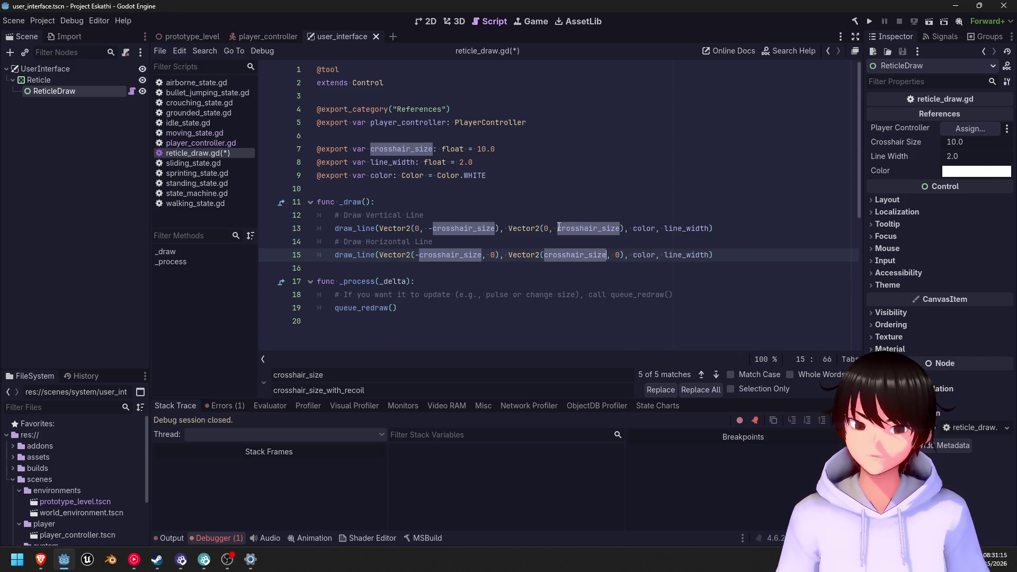
{"action": "key", "text": "ctrl+s"}
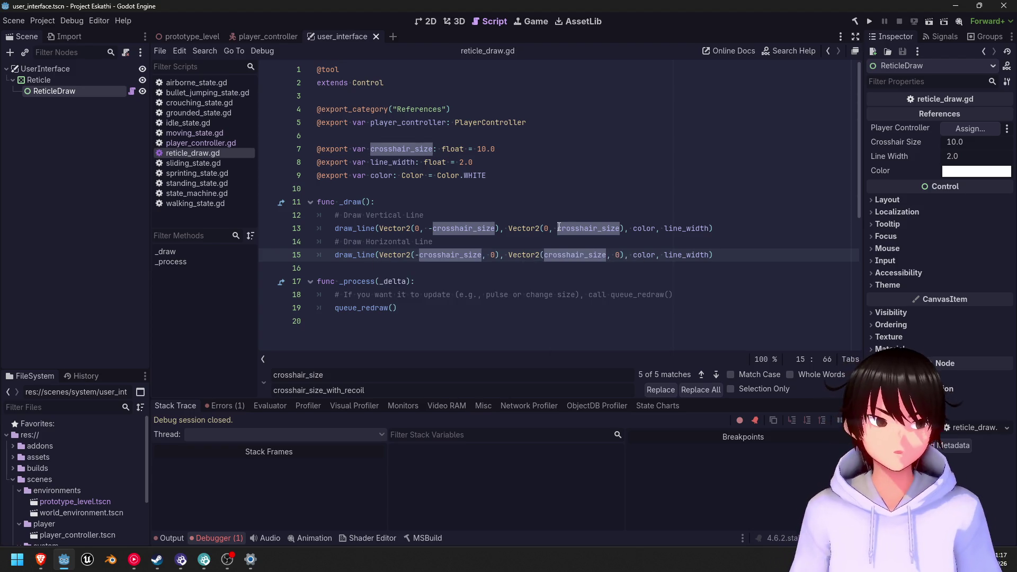
{"action": "key", "text": "F5"}
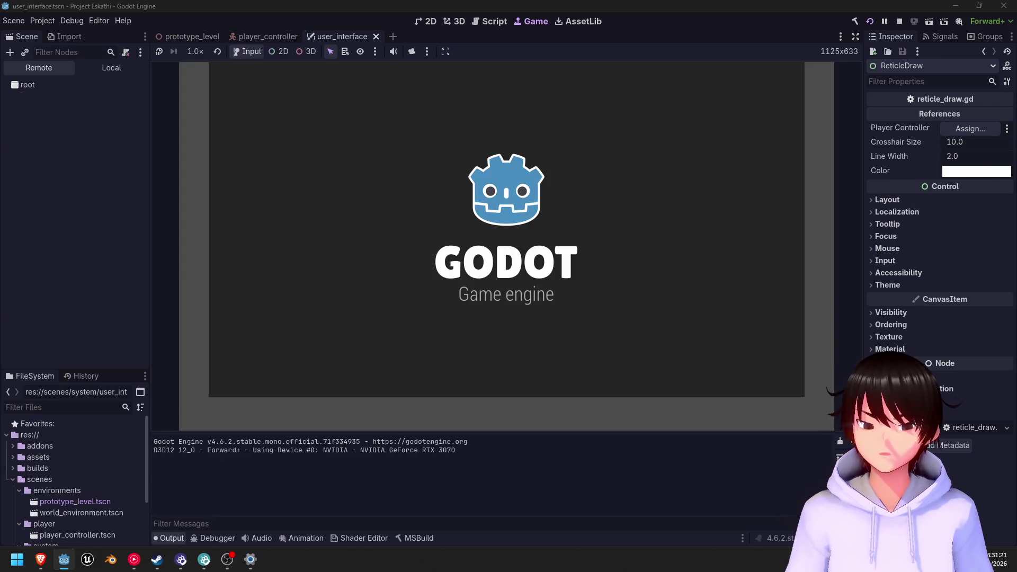
- Walk and jump around the level's colored boxes, confirming the crosshair stays a fixed size
{"action": "key", "text": "w"}
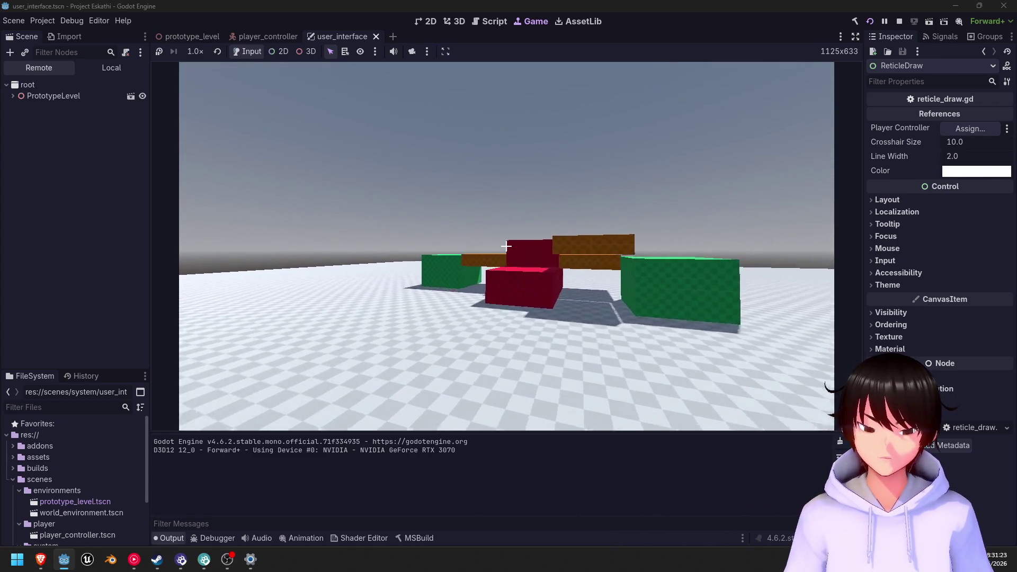
{"action": "key", "text": "s"}
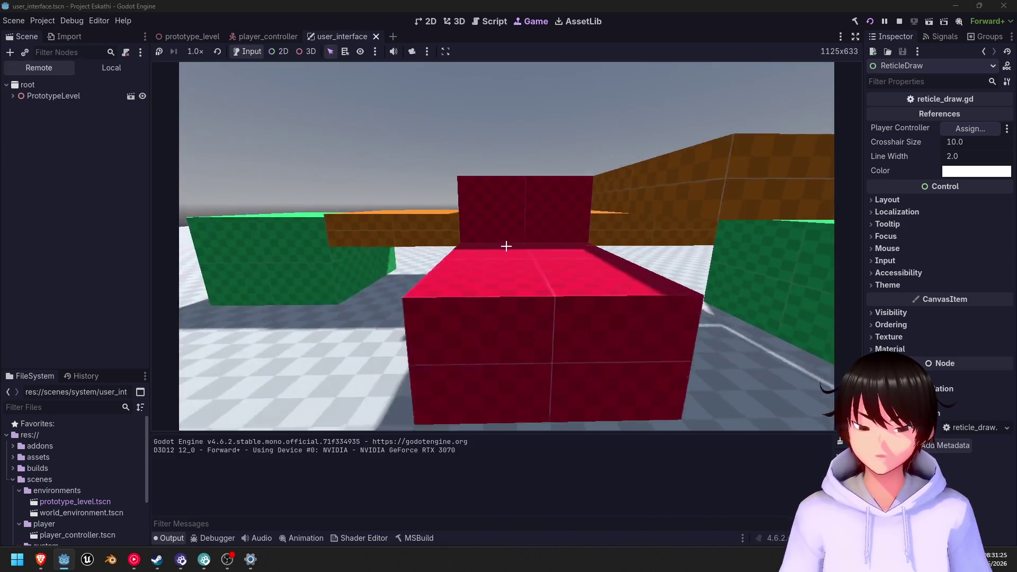
{"action": "key", "text": "w"}
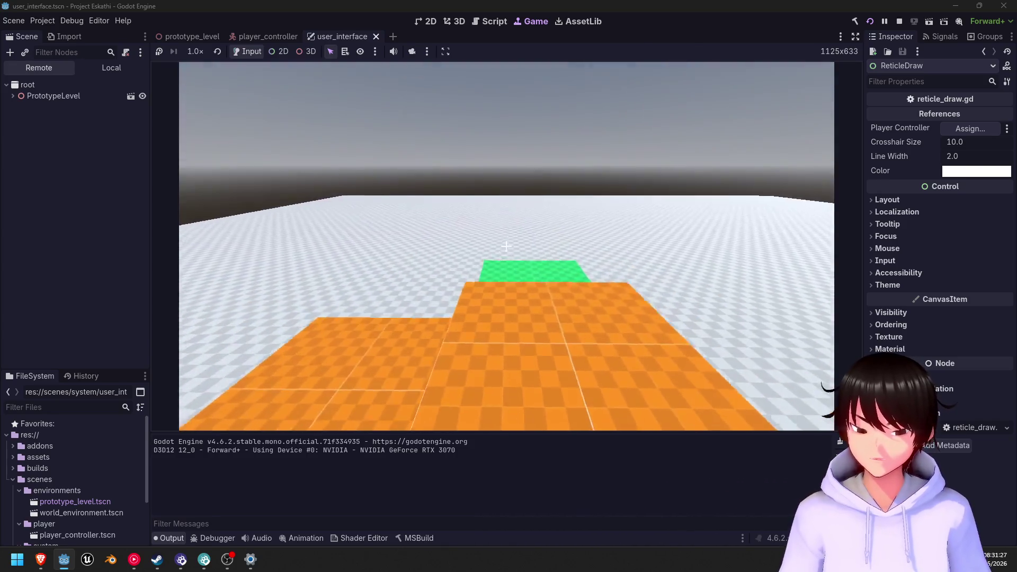
{"action": "key", "text": "s"}
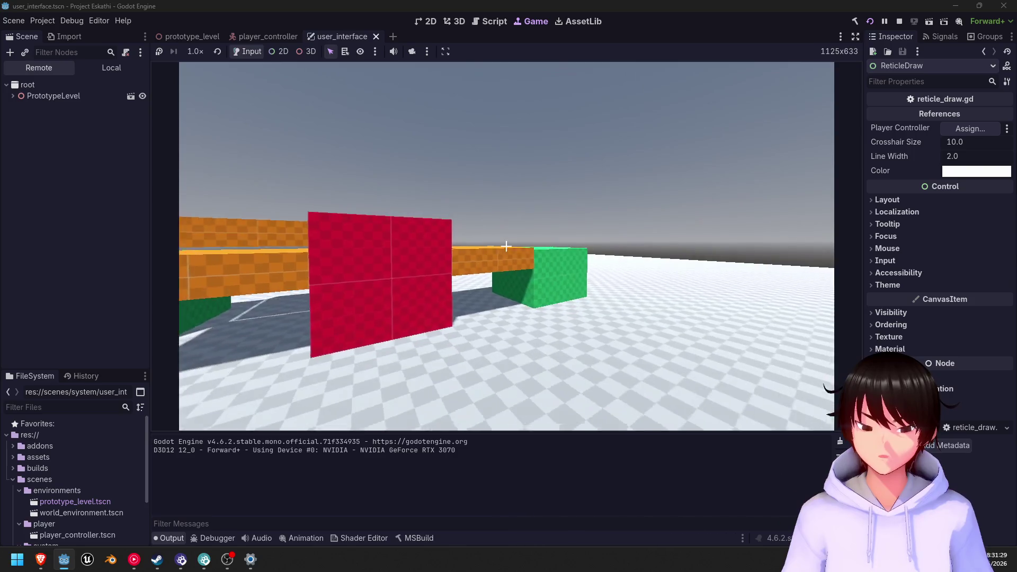
{"action": "key", "text": "w"}
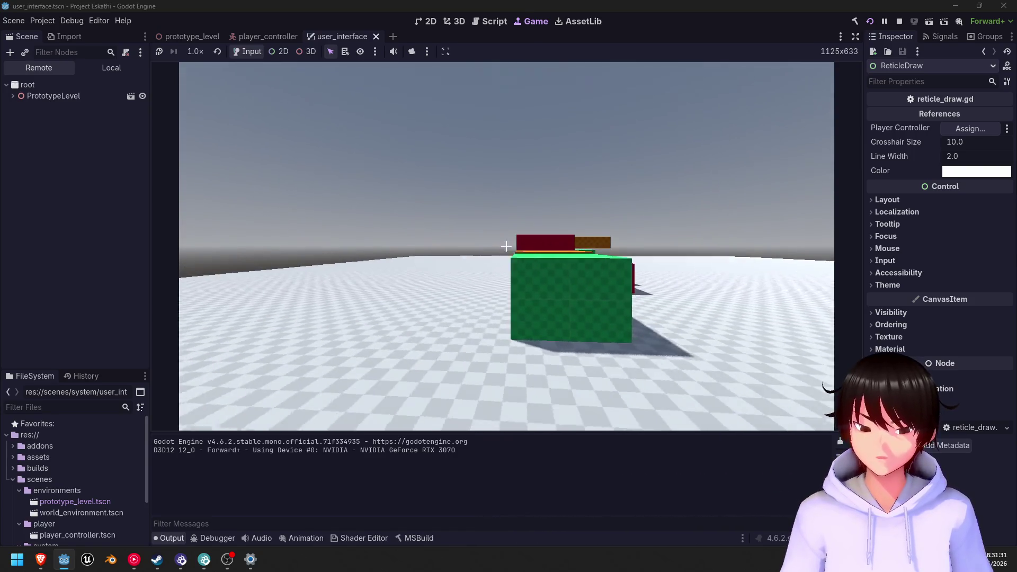
{"action": "key", "text": "w"}
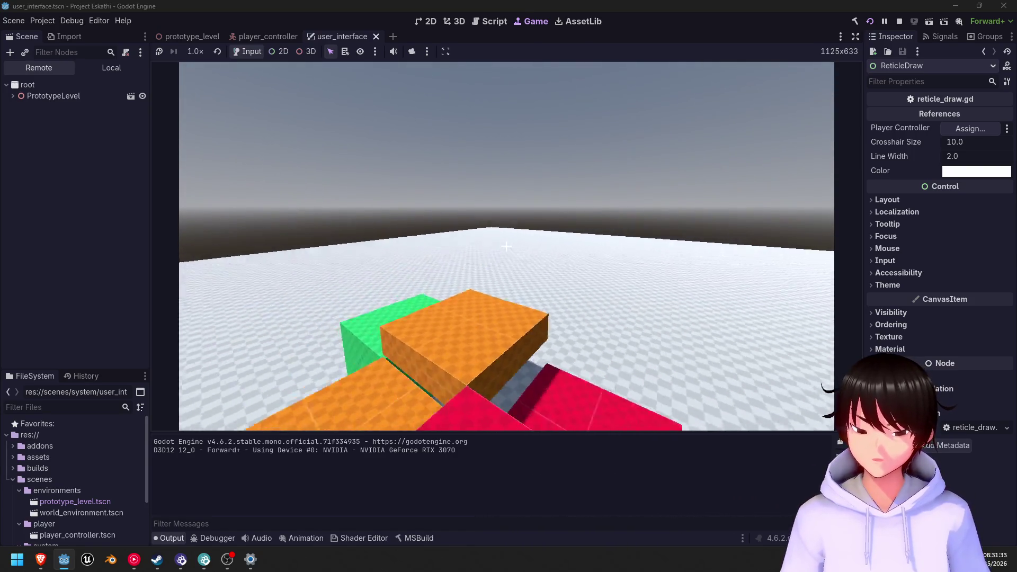
{"action": "key", "text": "s"}
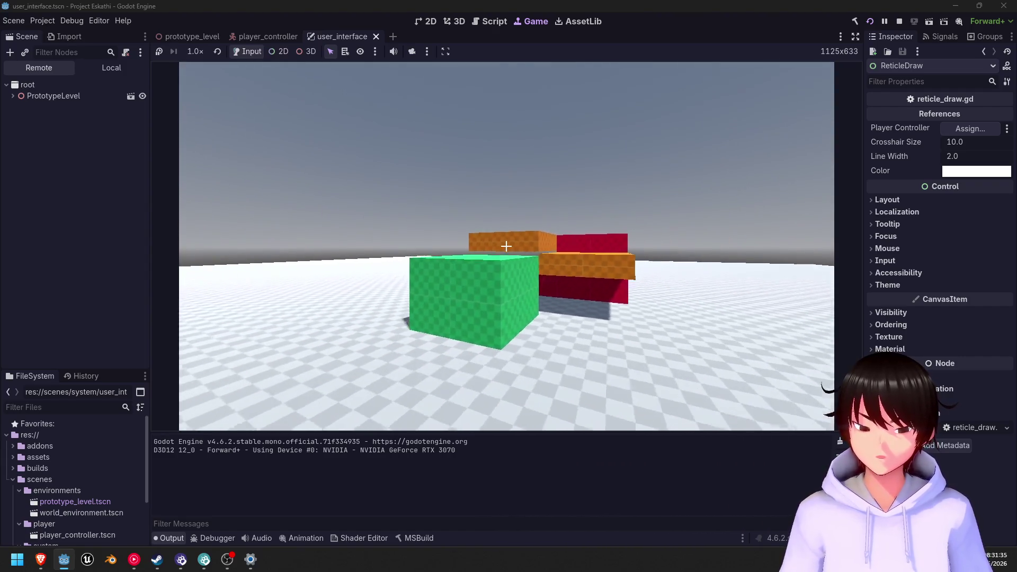
{"action": "key", "text": "w"}
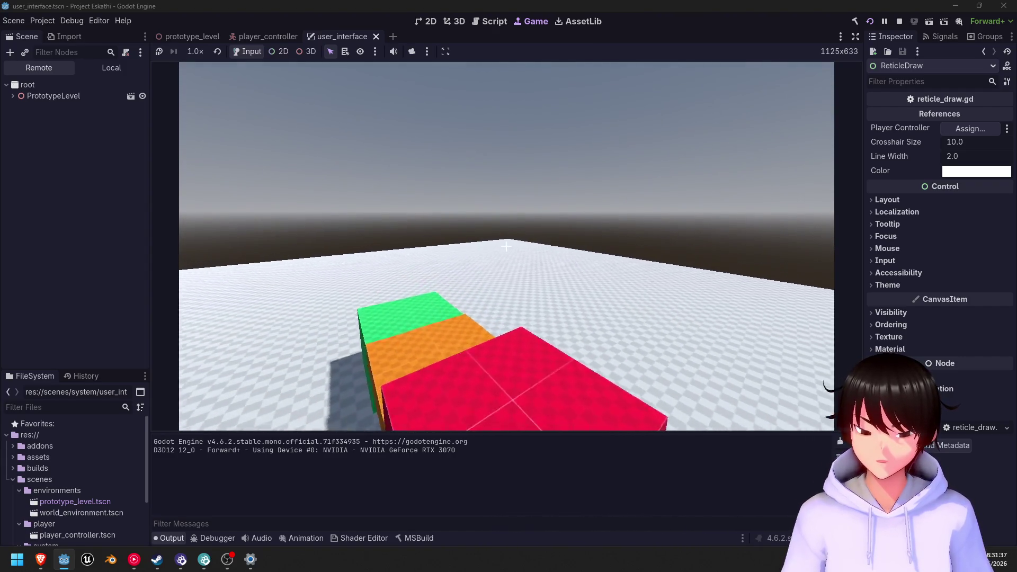
{"action": "key", "text": "s"}
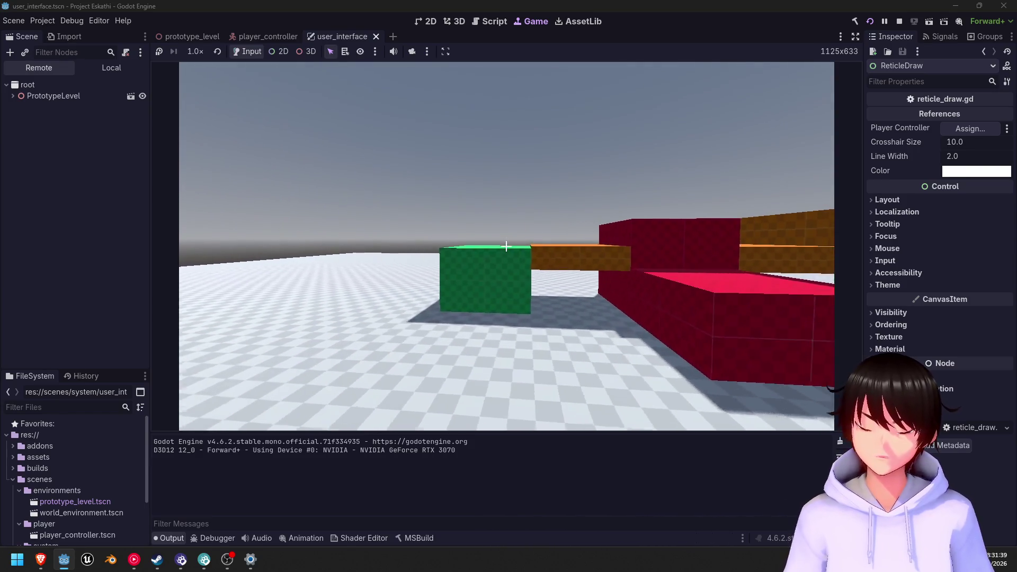
{"action": "key", "text": "space"}
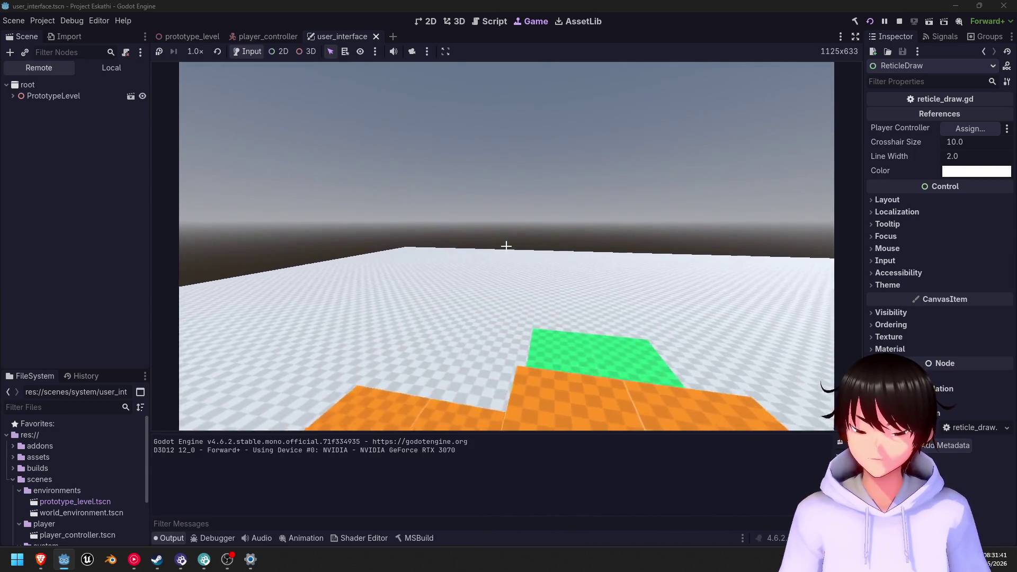
{"action": "key", "text": "s"}
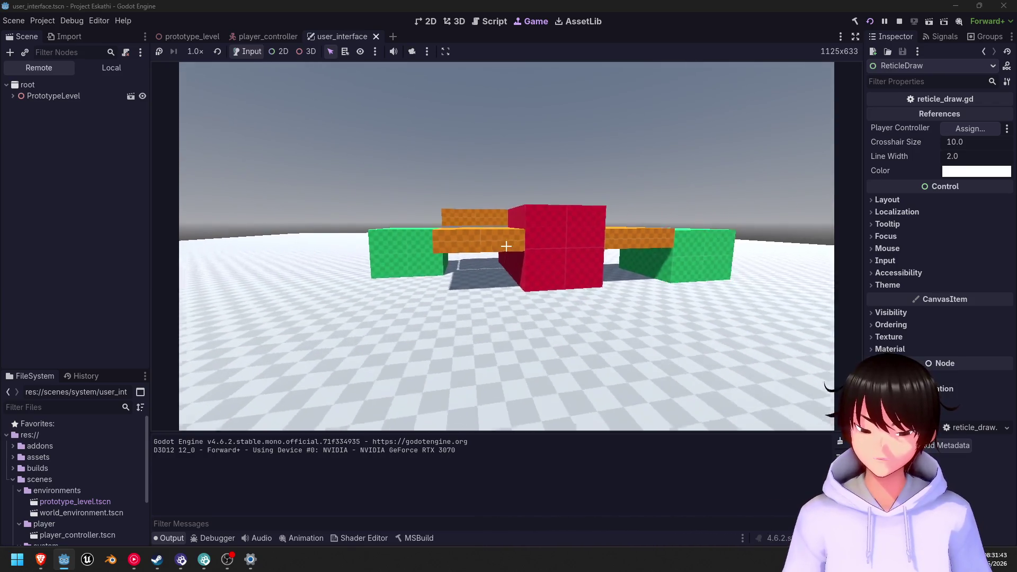
{"action": "key", "text": "a"}
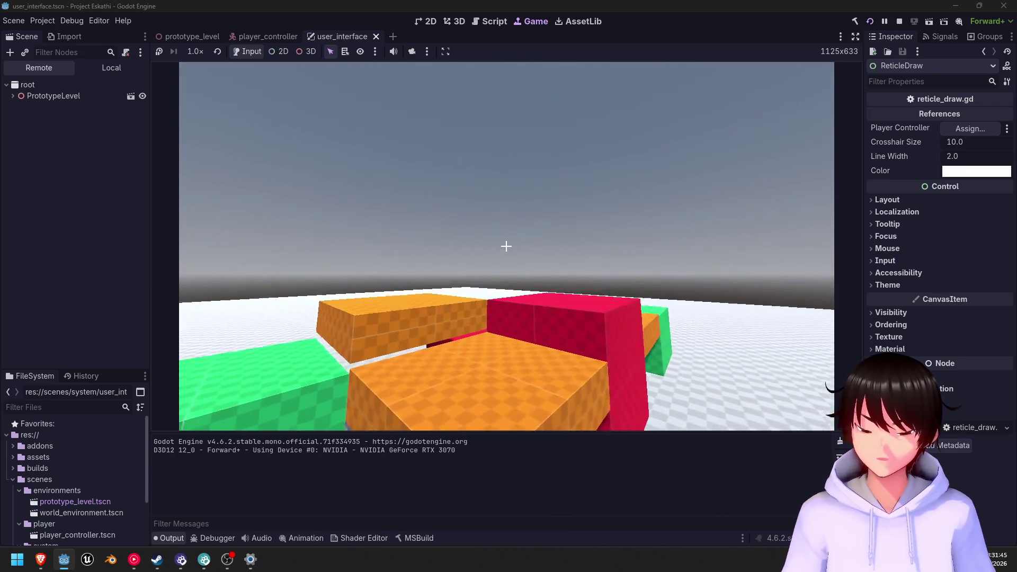
{"action": "key", "text": "w"}
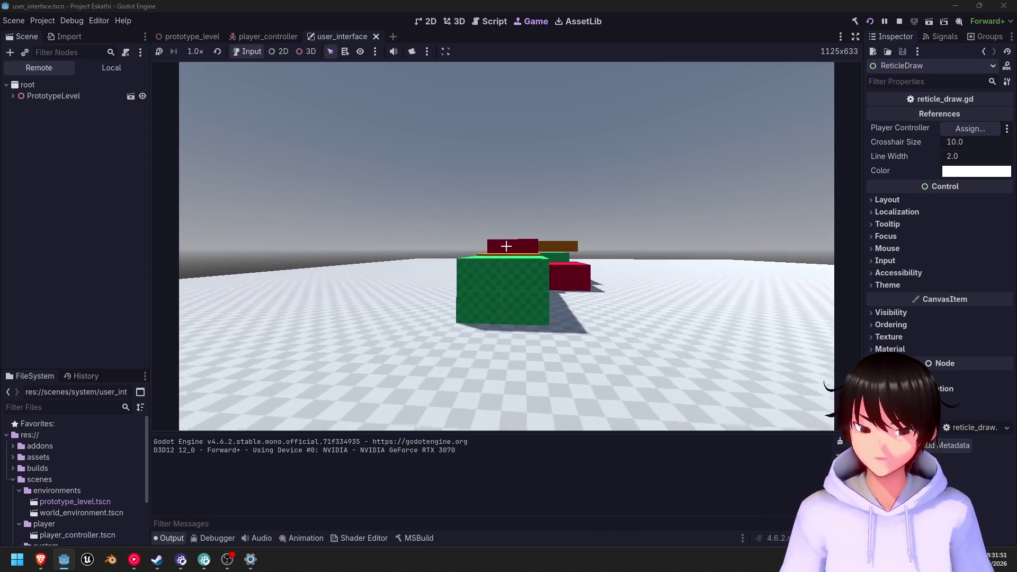
{"action": "key", "text": "w"}
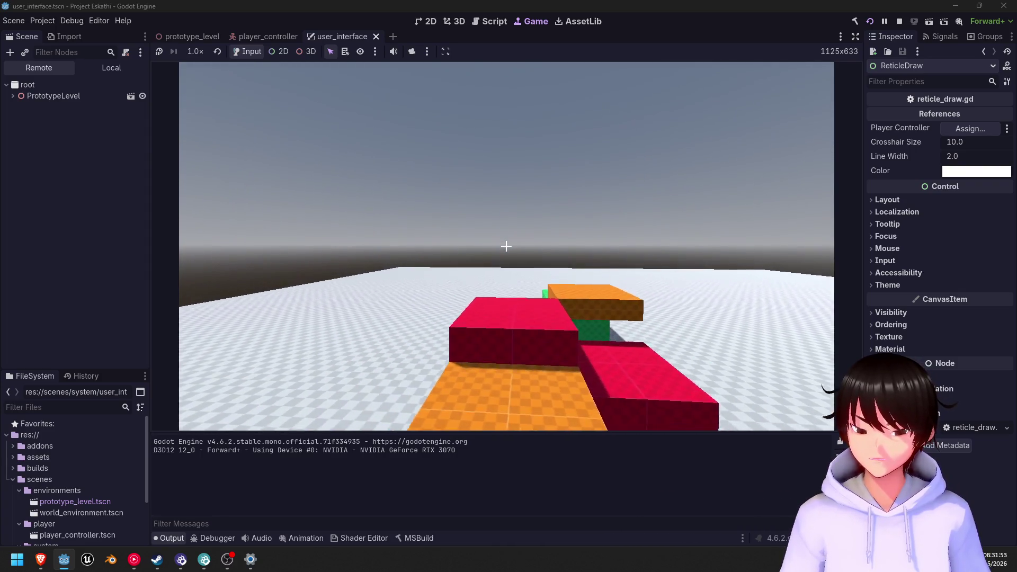
{"action": "key", "text": "space"}
{"action": "key", "text": "s"}
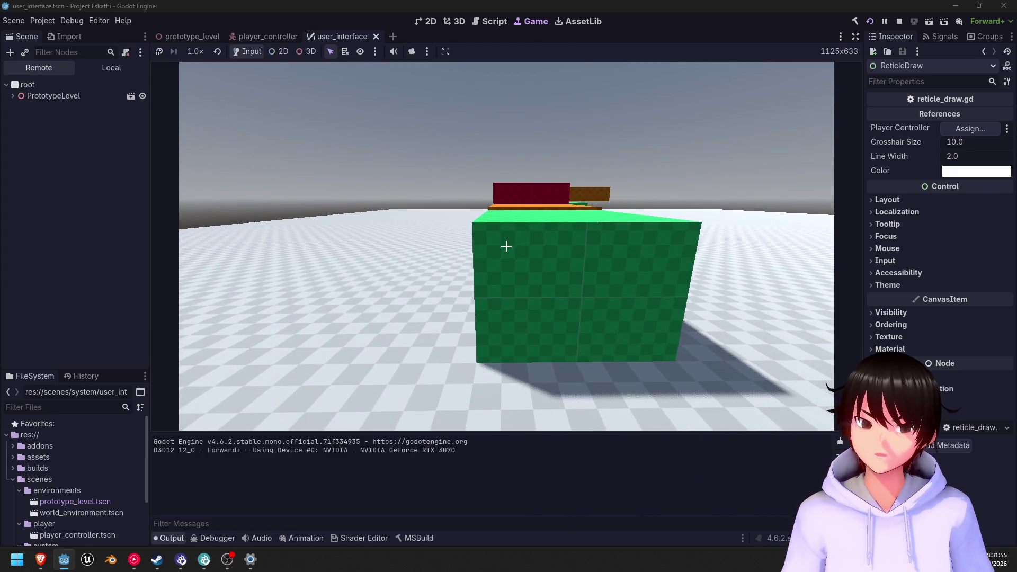
{"action": "key", "text": "a"}
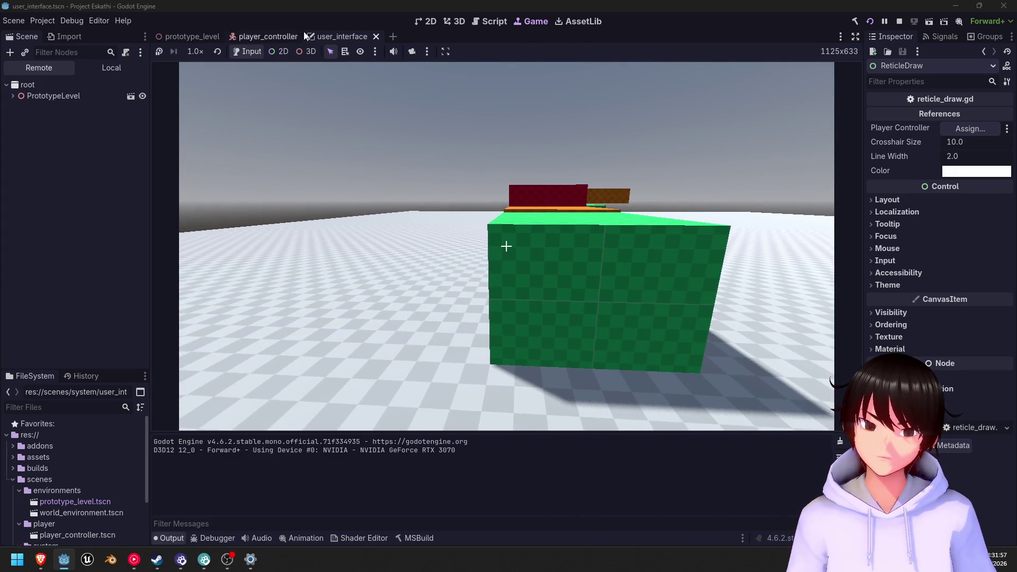
{"action": "left_click", "coordinate": [273, 32]}
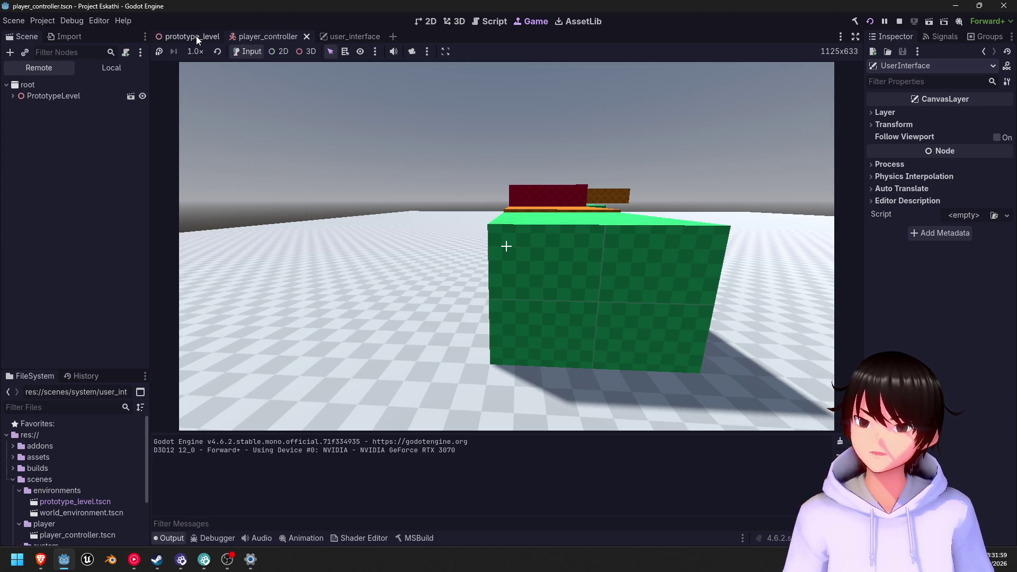
- Stop the running game and bring the YouTube Music window forward
{"action": "left_click", "coordinate": [900, 21]}
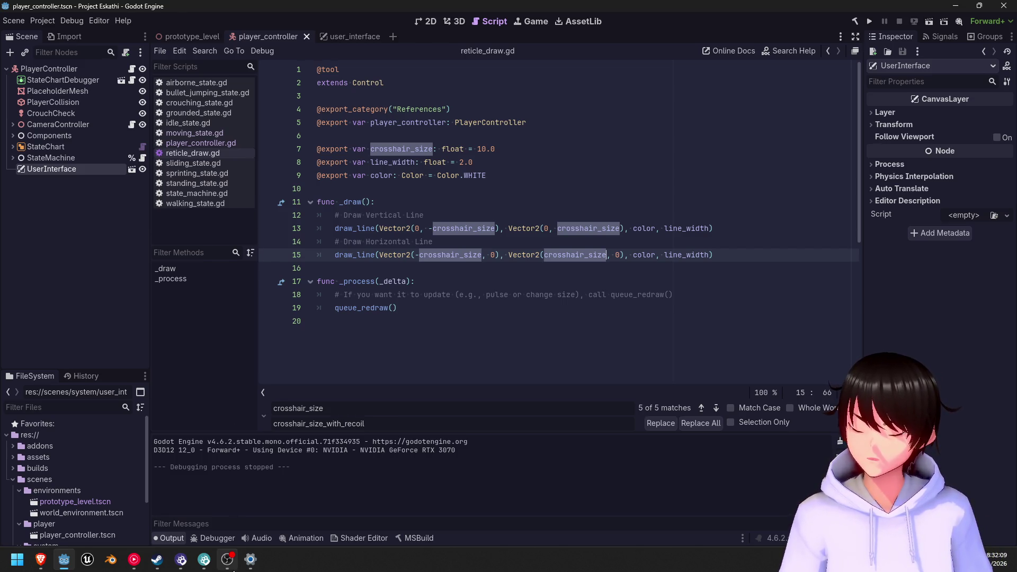
{"action": "mouse_move", "coordinate": [219, 570]}
{"action": "mouse_move", "coordinate": [134, 560]}
{"action": "mouse_move", "coordinate": [141, 522]}
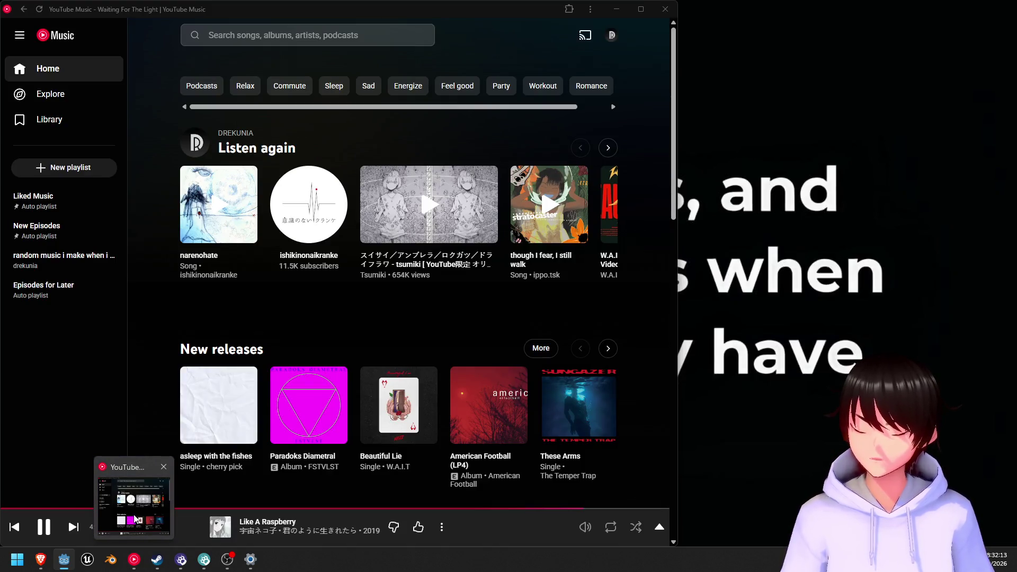
{"action": "left_click", "coordinate": [134, 519]}
- Resume the music, then open the data.matrix YouTube tab in Brave and pause it
{"action": "left_click", "coordinate": [44, 528]}
{"action": "mouse_move", "coordinate": [58, 564]}
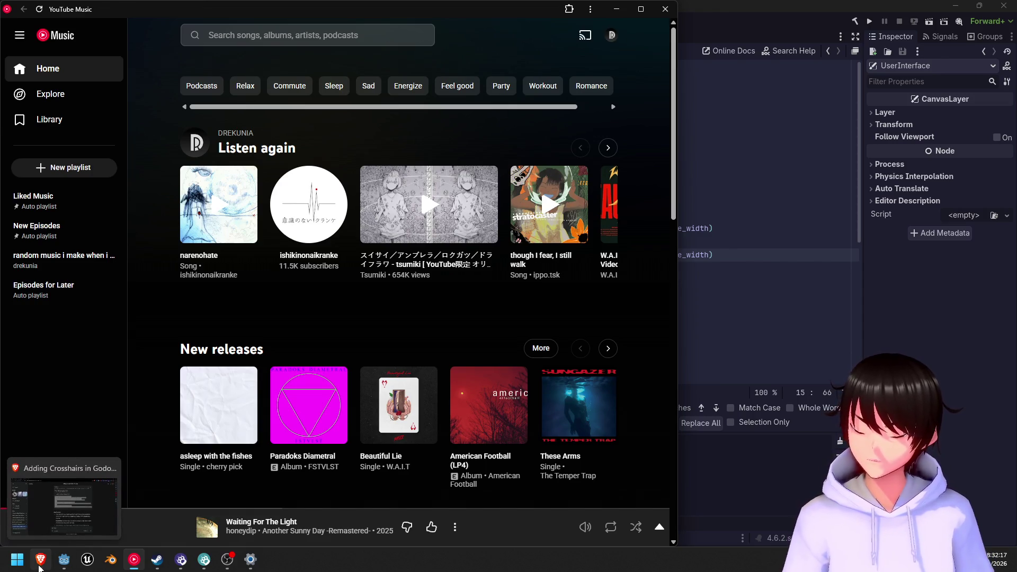
{"action": "left_click", "coordinate": [41, 559]}
{"action": "mouse_move", "coordinate": [985, 158]}
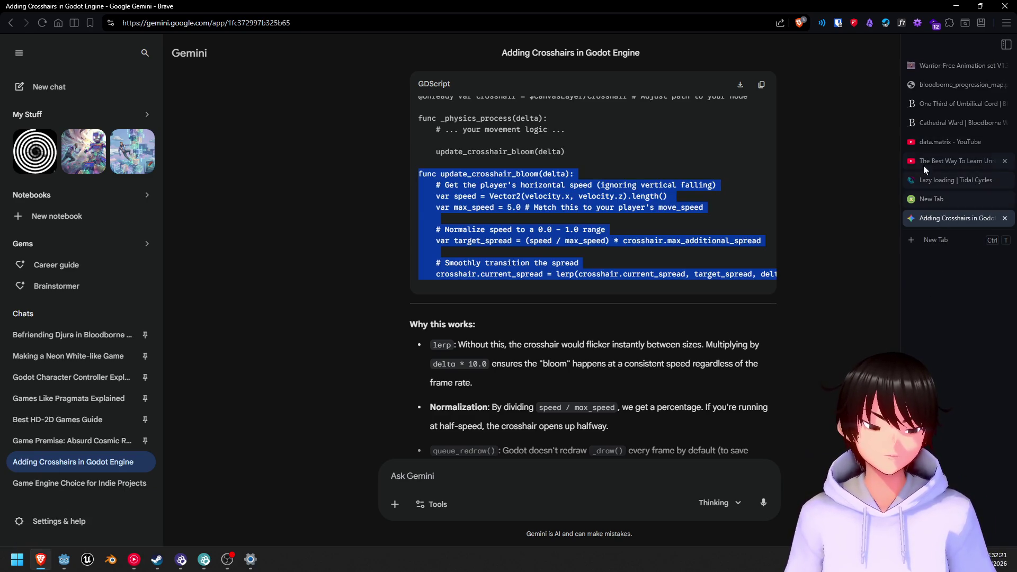
{"action": "mouse_move", "coordinate": [913, 144]}
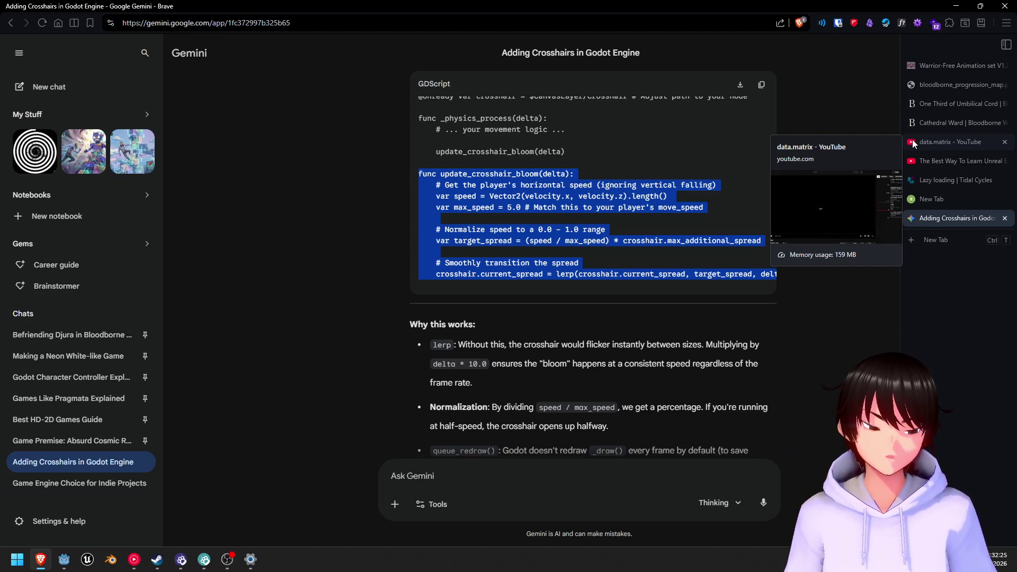
{"action": "left_click", "coordinate": [913, 144]}
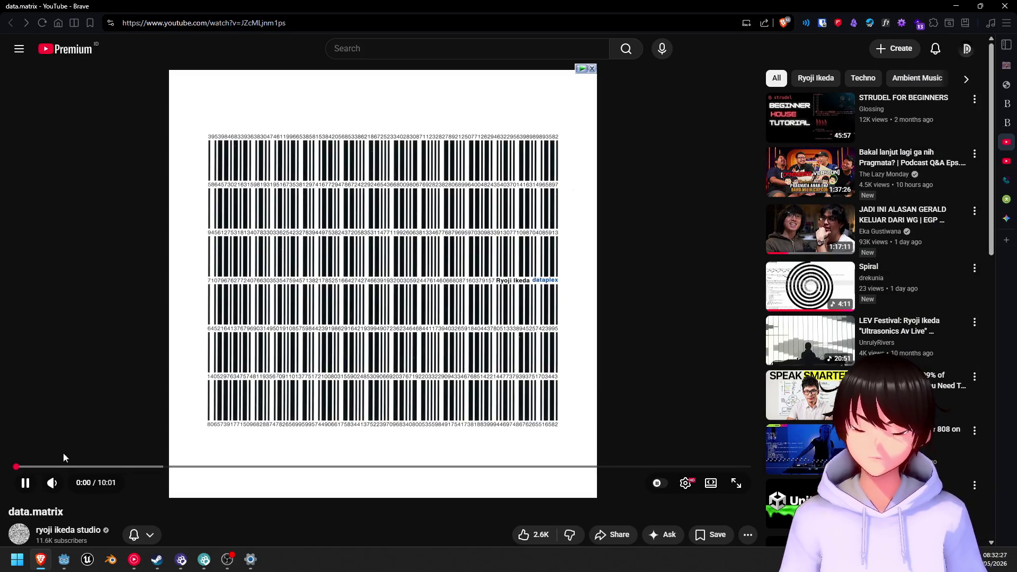
{"action": "left_click", "coordinate": [26, 482]}
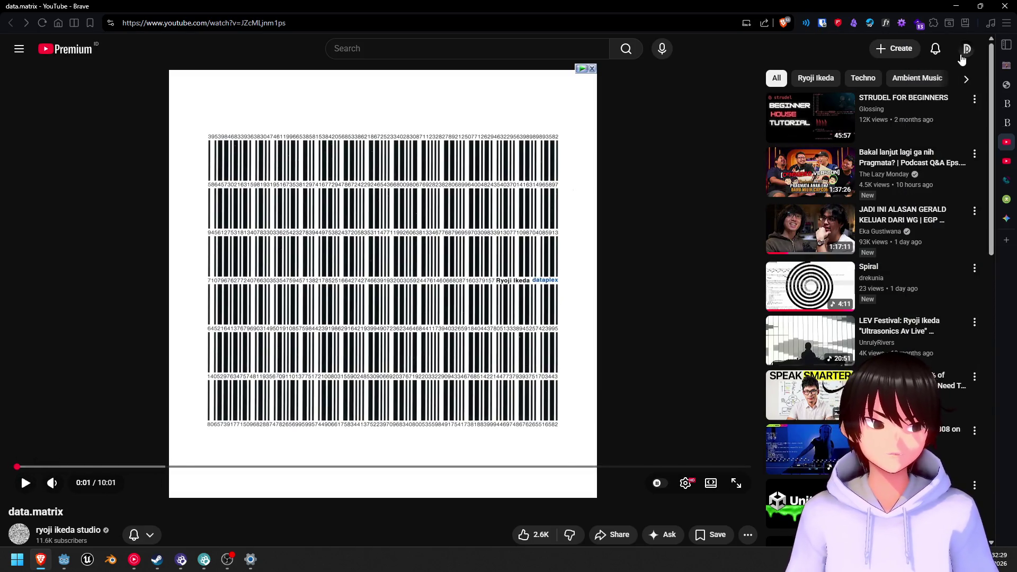
- Play the Spiral video from the channel's Videos list, then return to Godot
{"action": "left_click", "coordinate": [964, 50]}
{"action": "left_click", "coordinate": [888, 108]}
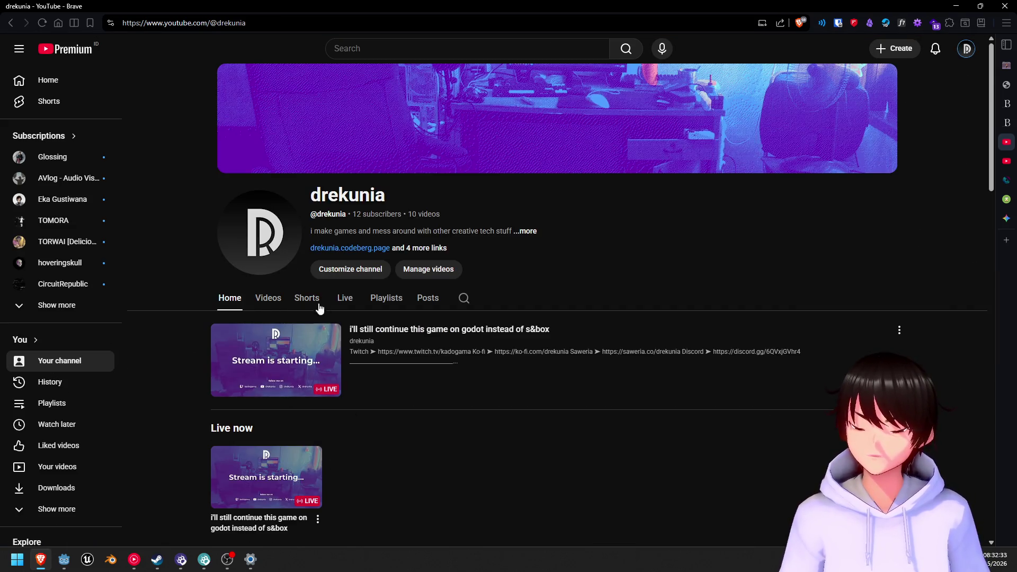
{"action": "left_click", "coordinate": [268, 300]}
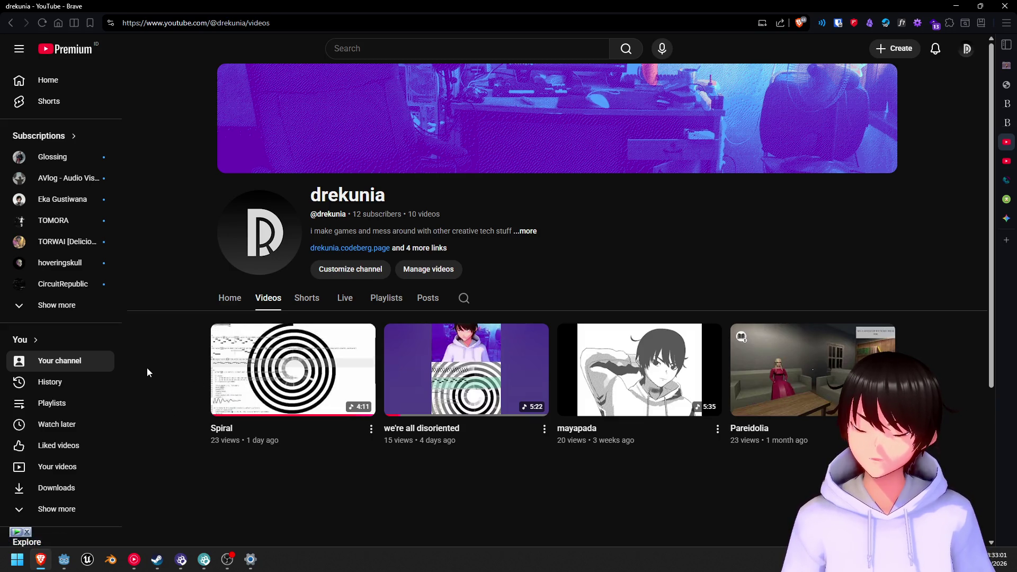
{"action": "mouse_move", "coordinate": [286, 384]}
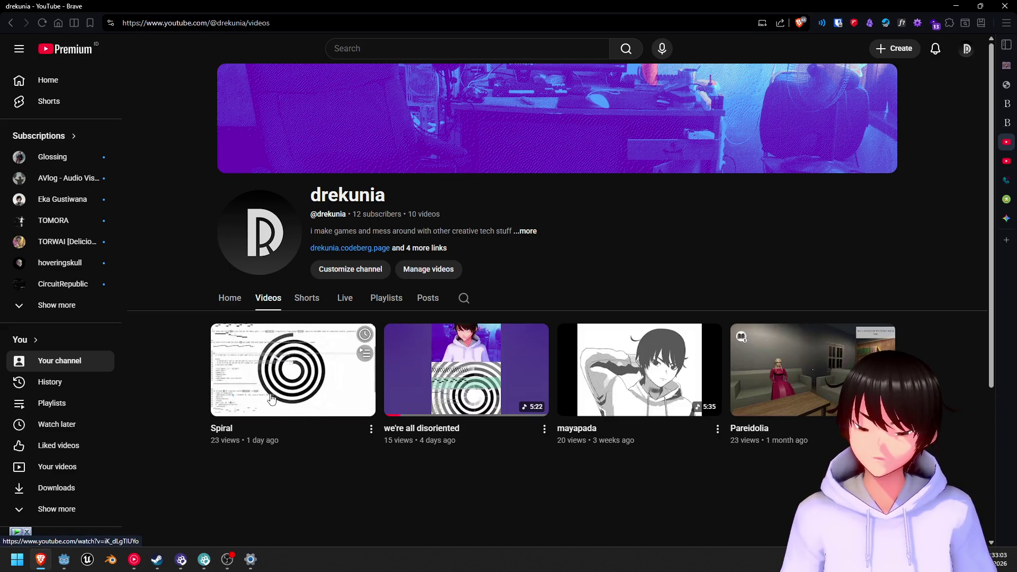
{"action": "left_click", "coordinate": [310, 373]}
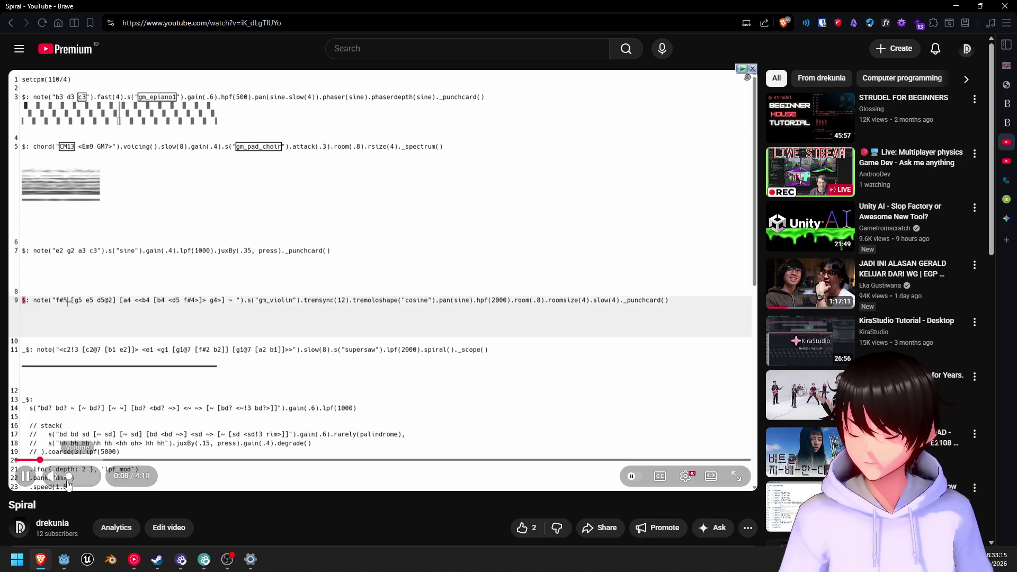
{"action": "left_click", "coordinate": [63, 563]}
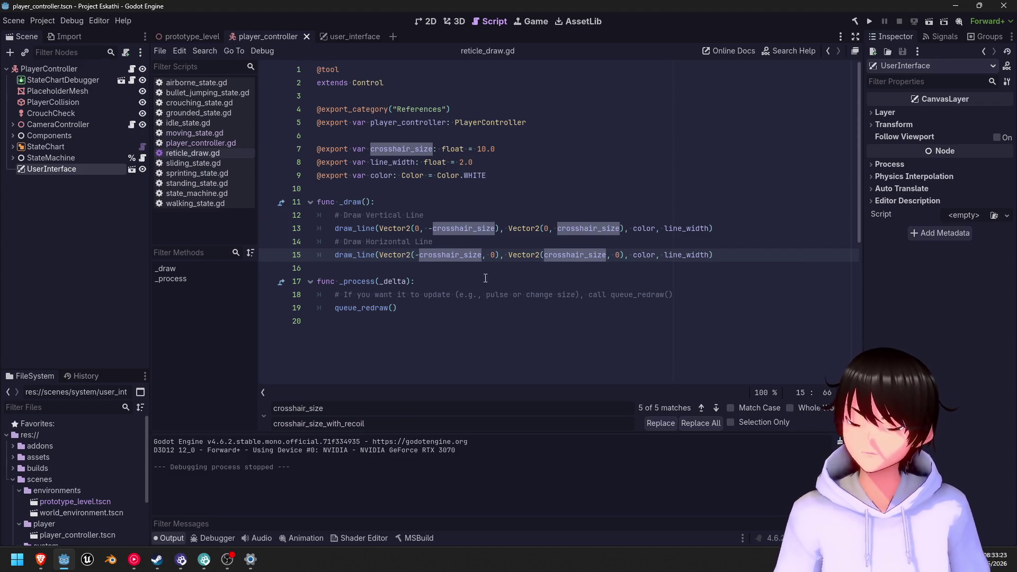
{"action": "scroll", "coordinate": [476, 316], "scroll_direction": "down", "scroll_amount": 5}
{"action": "scroll", "coordinate": [479, 303], "scroll_direction": "up", "scroll_amount": 5}
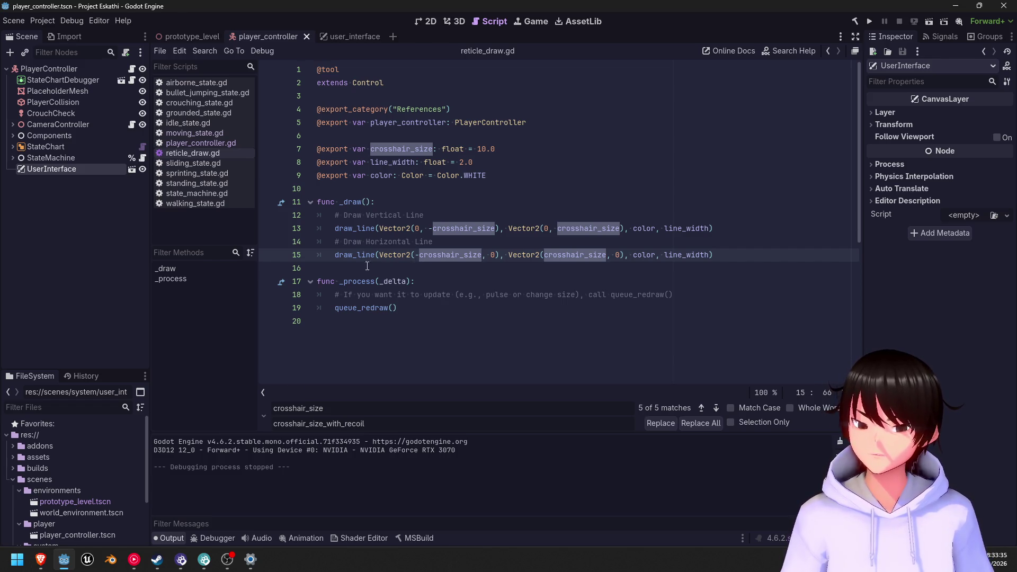
{"action": "mouse_move", "coordinate": [449, 153]}
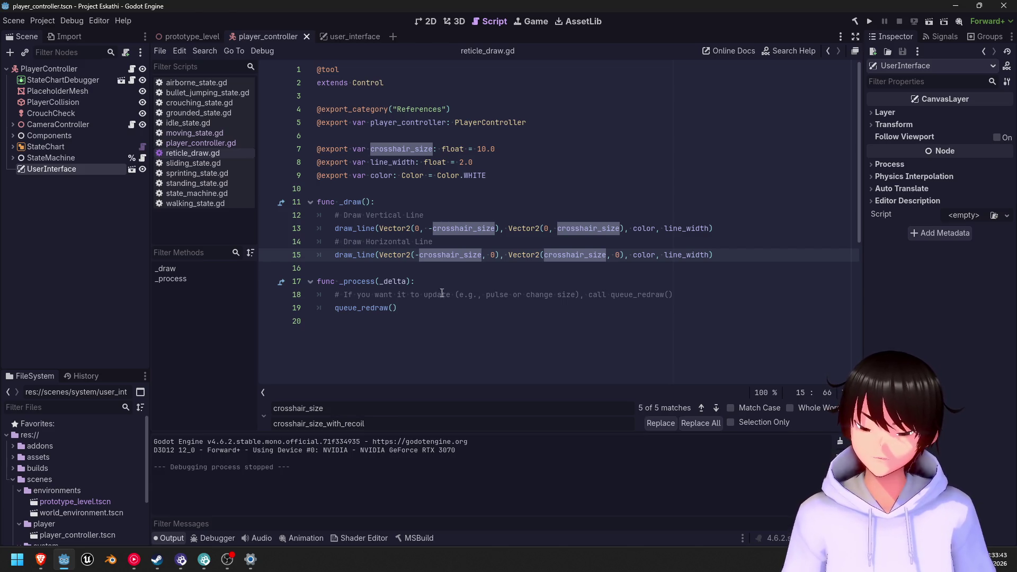
{"action": "left_click", "coordinate": [403, 310]}
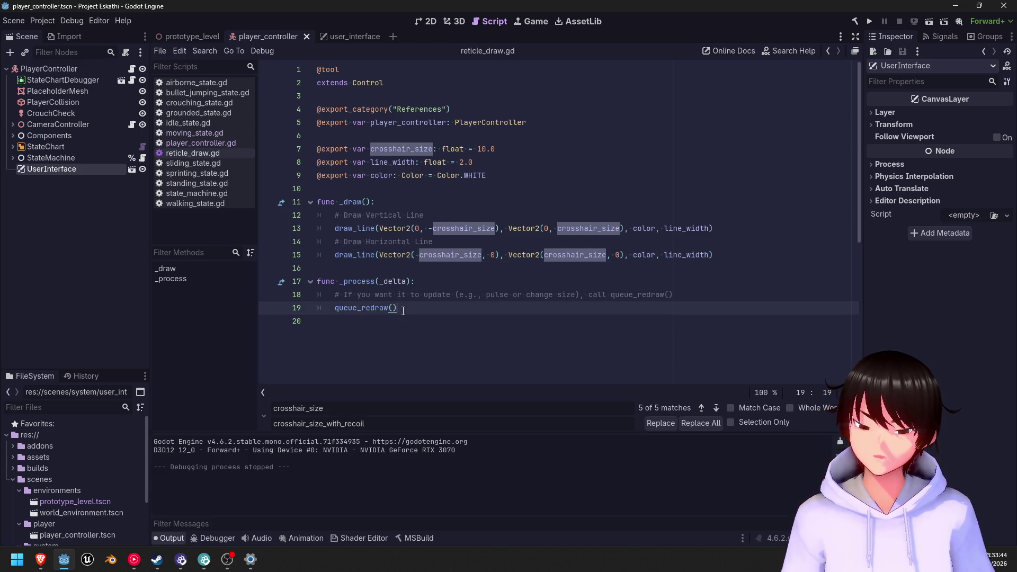
{"action": "left_click", "coordinate": [446, 283]}
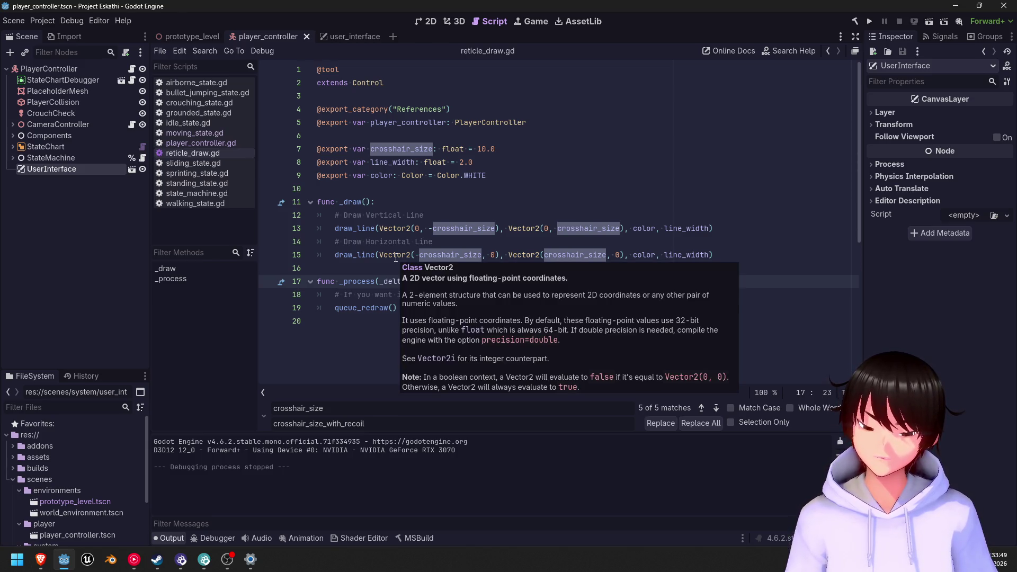
{"action": "left_click", "coordinate": [418, 307]}
{"action": "left_click", "coordinate": [444, 284]}
{"action": "left_click", "coordinate": [412, 308]}
{"action": "left_click", "coordinate": [427, 279]}
{"action": "left_click", "coordinate": [418, 306]}
{"action": "left_click", "coordinate": [430, 279]}
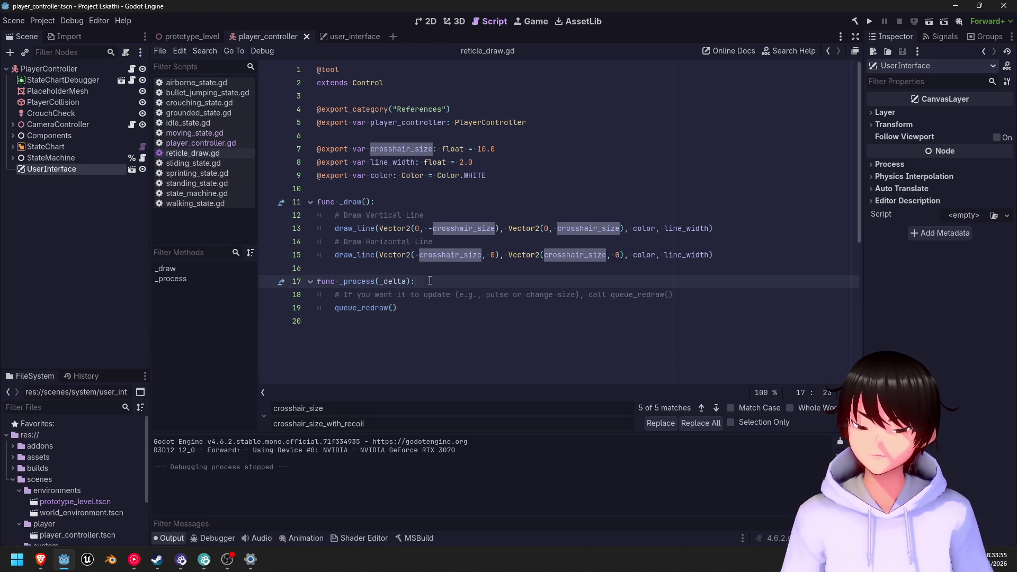
{"action": "left_click", "coordinate": [736, 255]}
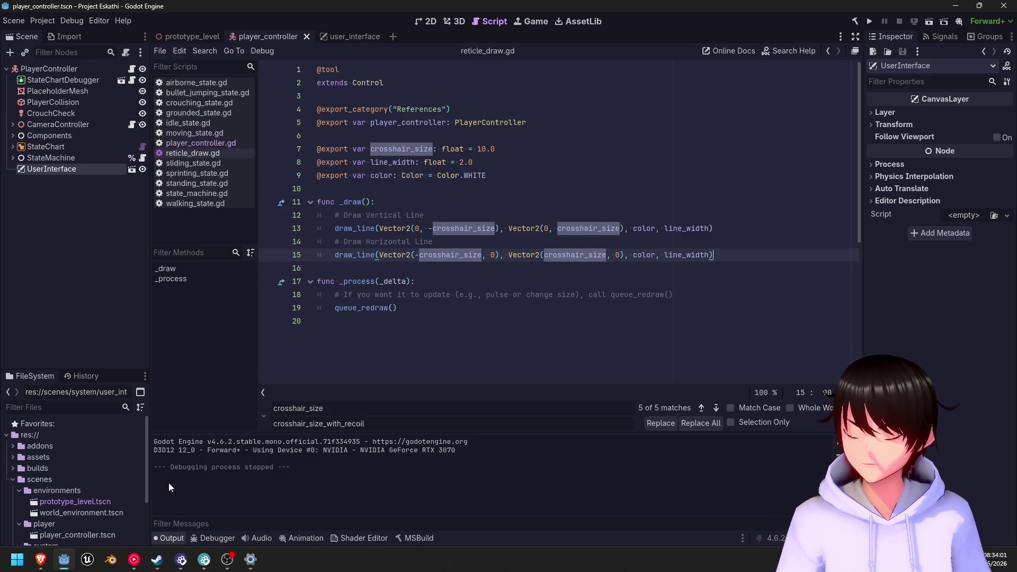
{"action": "mouse_move", "coordinate": [444, 233]}
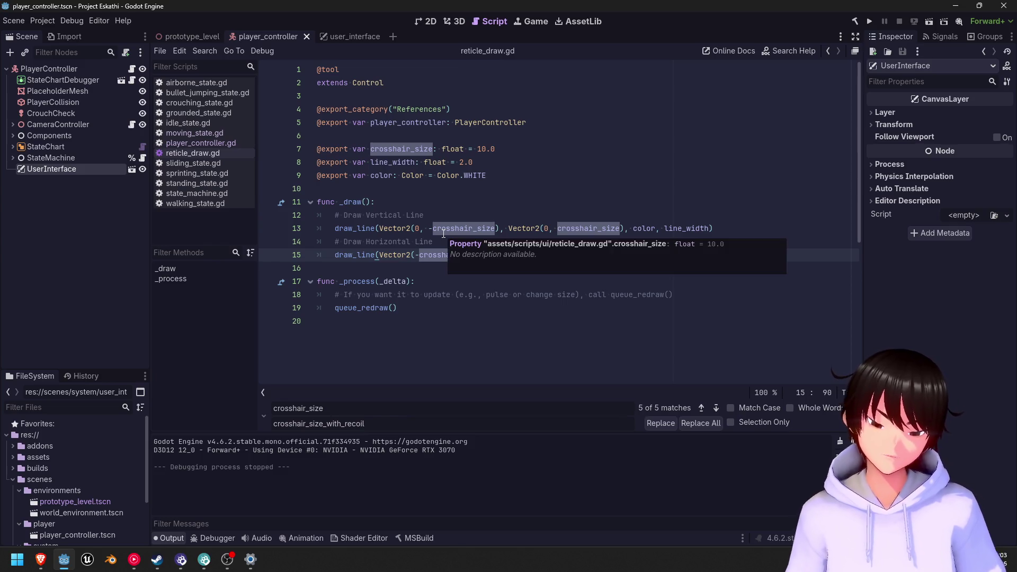
{"action": "left_click", "coordinate": [723, 221]}
{"action": "left_click", "coordinate": [724, 227]}
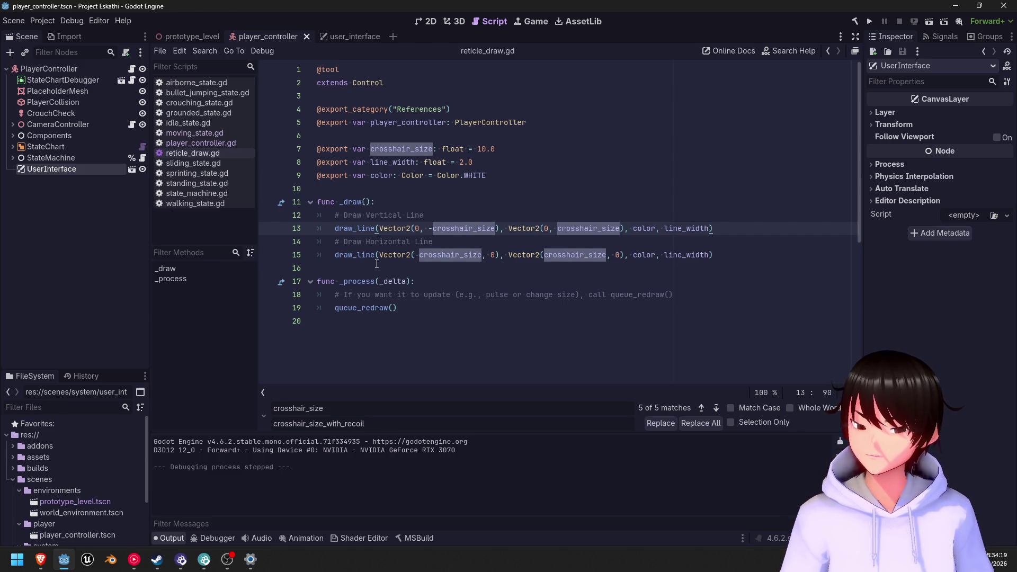
{"action": "mouse_move", "coordinate": [39, 568]}
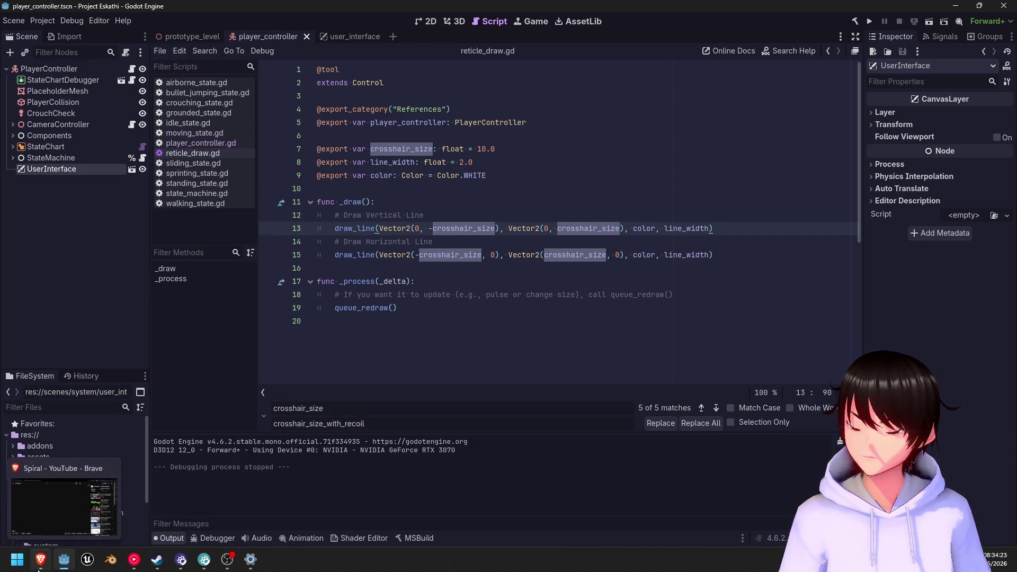
{"action": "left_click", "coordinate": [33, 568]}
{"action": "mouse_move", "coordinate": [943, 247]}
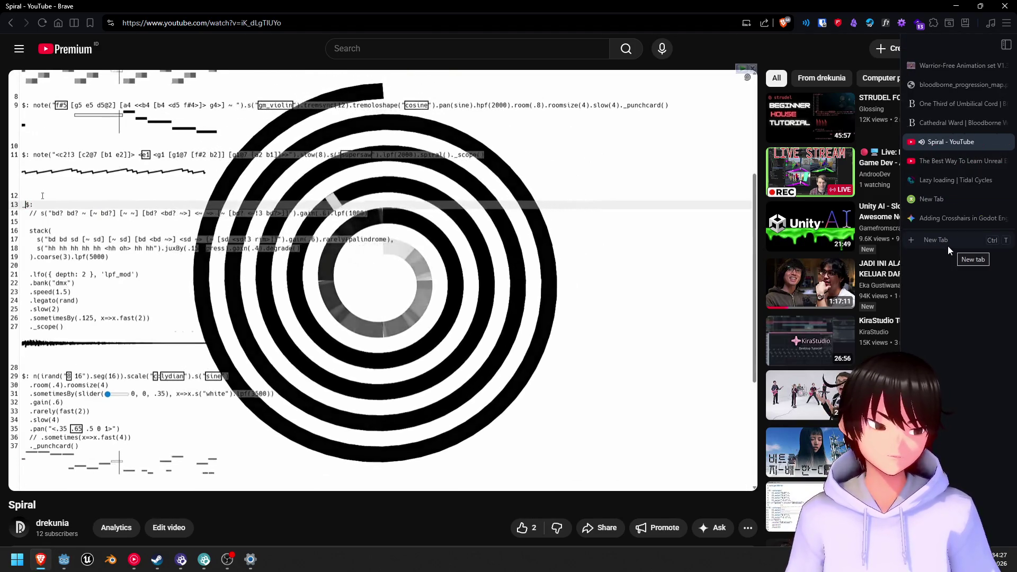
- In the Adding Crosshairs in Godot Engine chat, ask Gemini 'how to implement shoot'
{"action": "left_click", "coordinate": [938, 221]}
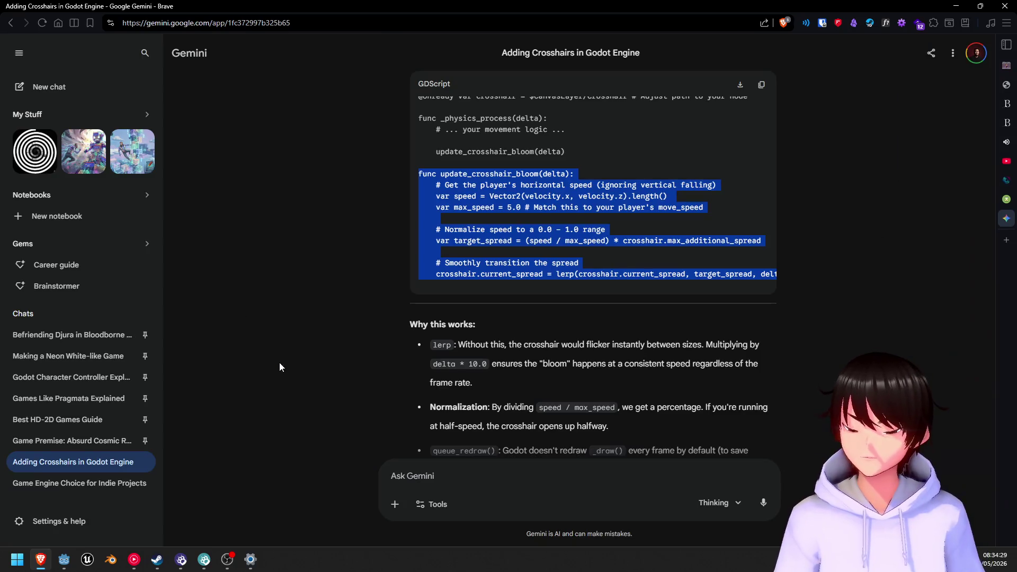
{"action": "scroll", "coordinate": [469, 369], "scroll_direction": "down", "scroll_amount": 1}
{"action": "scroll", "coordinate": [468, 369], "scroll_direction": "down", "scroll_amount": 4}
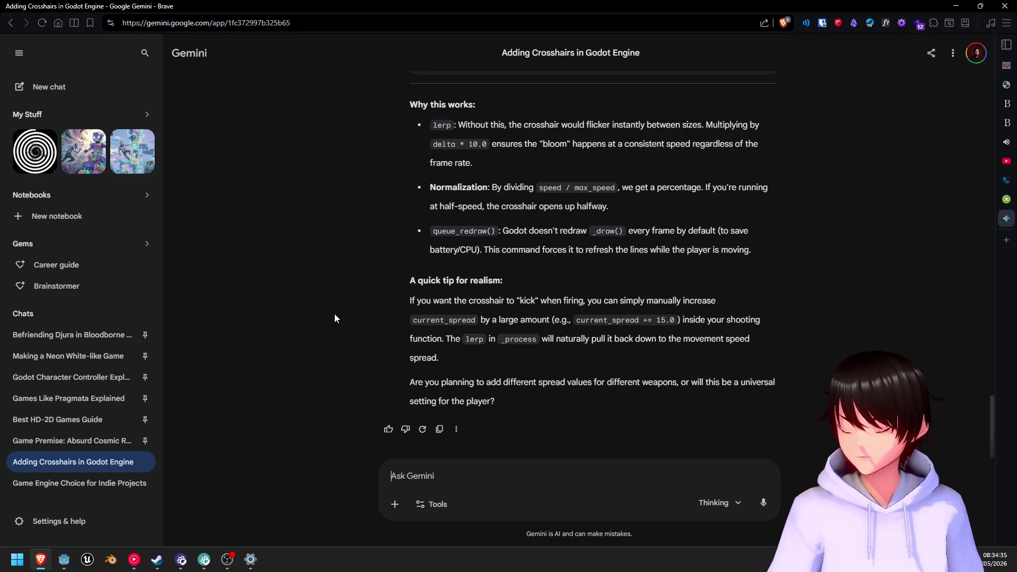
{"action": "type", "text": "ho"}
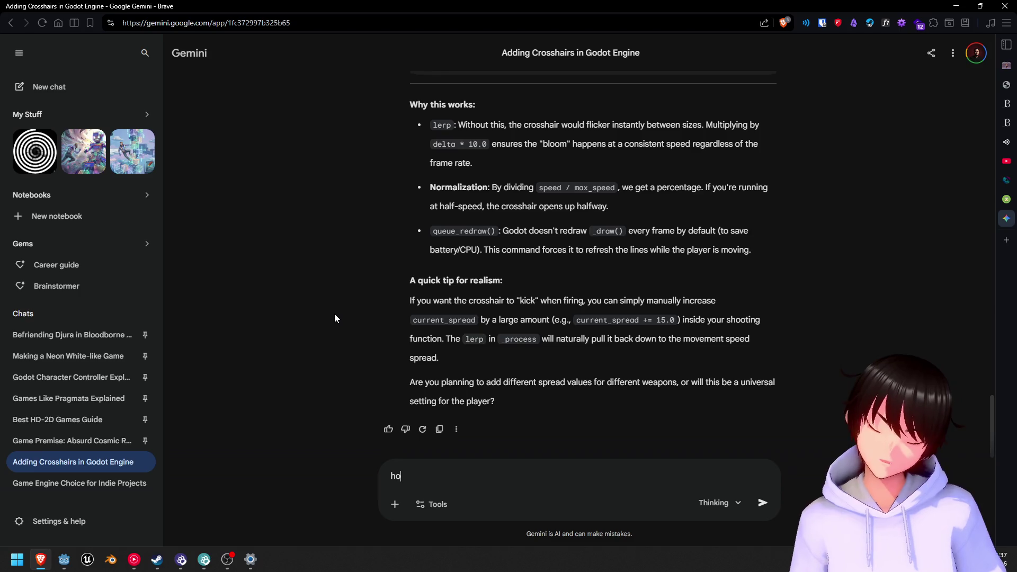
{"action": "type", "text": "w to i"}
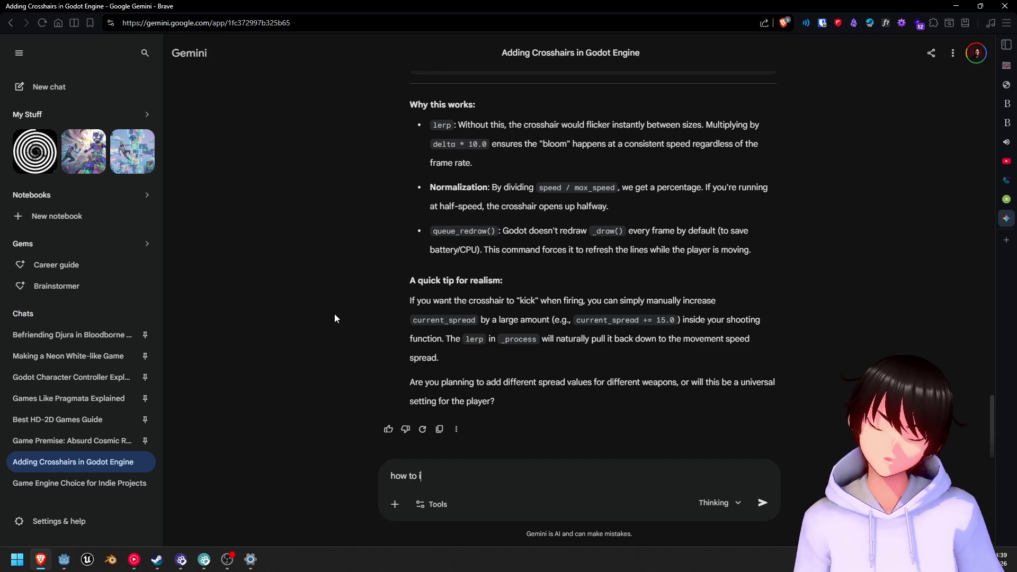
{"action": "type", "text": "mplement shoot"}
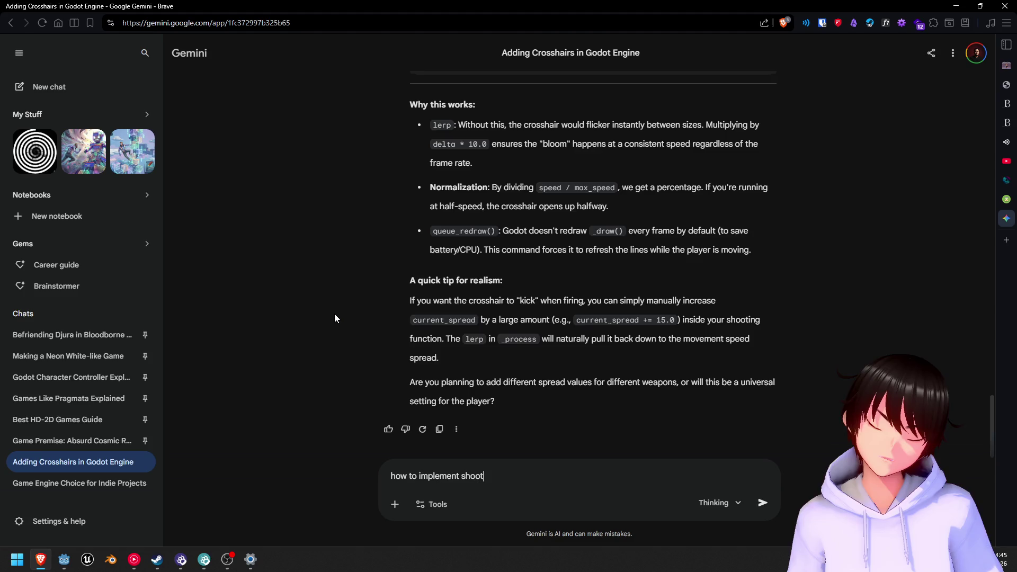
{"action": "key", "text": "Return"}
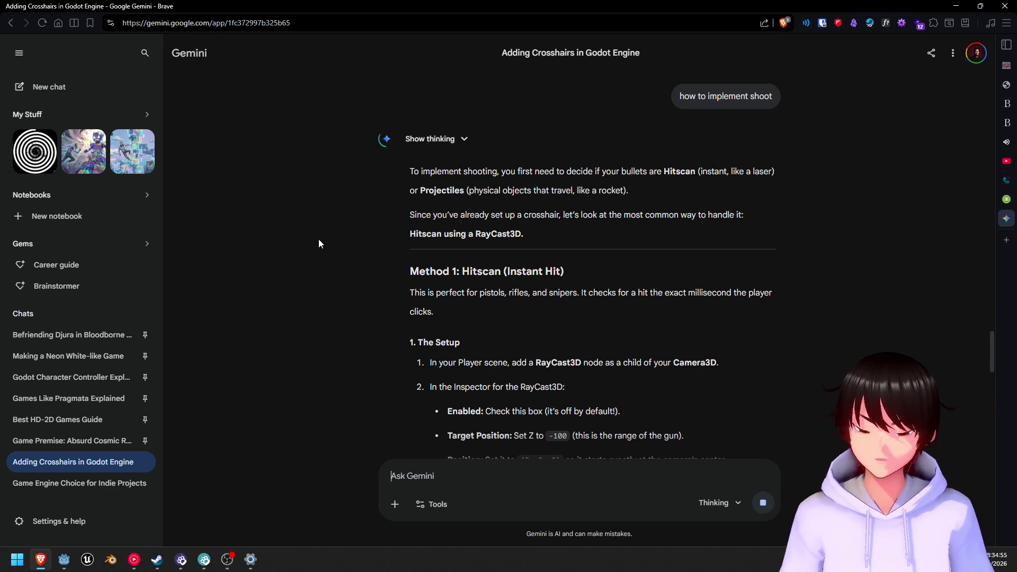
- Scroll through Gemini's Hitscan RayCast3D and Projectile answer to 'Which one fits your game better?'
{"action": "scroll", "coordinate": [320, 237], "scroll_direction": "down", "scroll_amount": 3}
{"action": "scroll", "coordinate": [322, 234], "scroll_direction": "down", "scroll_amount": 10}
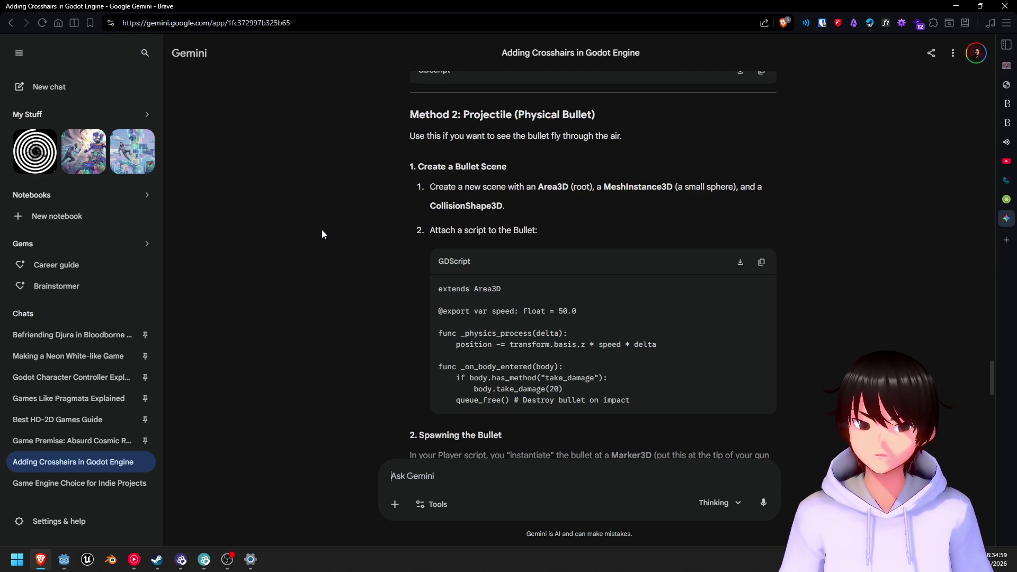
{"action": "scroll", "coordinate": [321, 233], "scroll_direction": "up", "scroll_amount": 1}
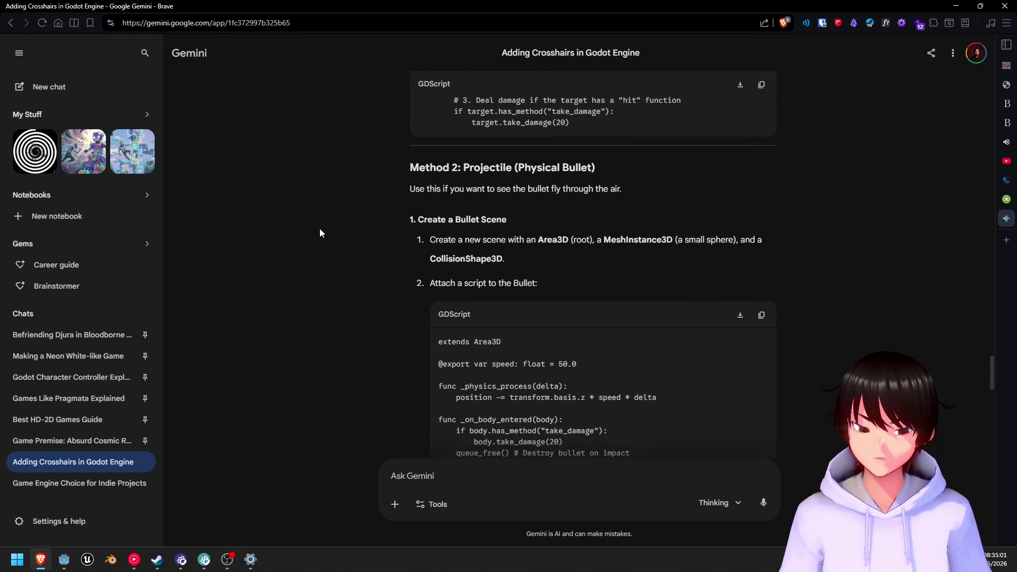
{"action": "scroll", "coordinate": [320, 233], "scroll_direction": "up", "scroll_amount": 15}
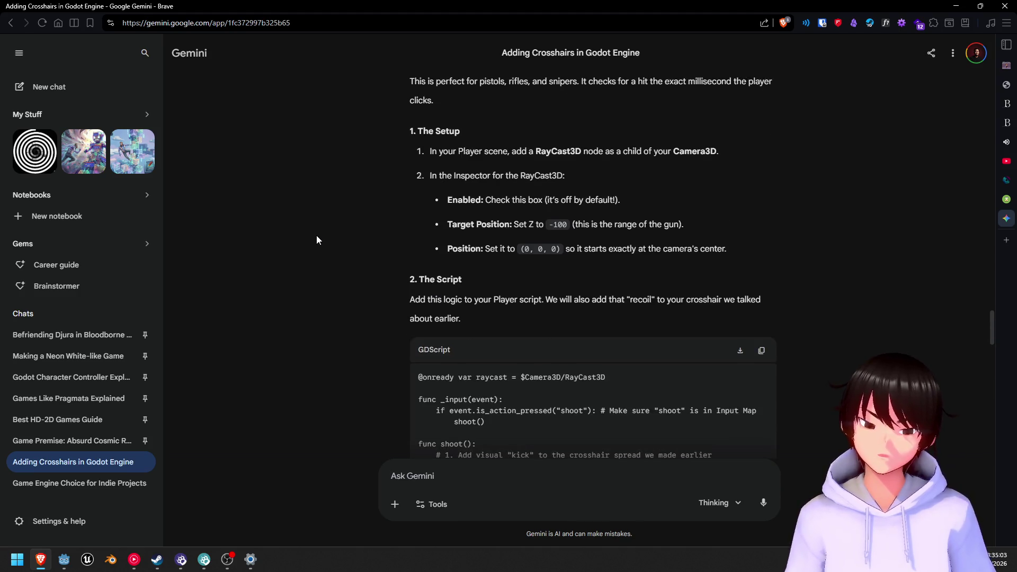
{"action": "scroll", "coordinate": [309, 233], "scroll_direction": "down", "scroll_amount": 13}
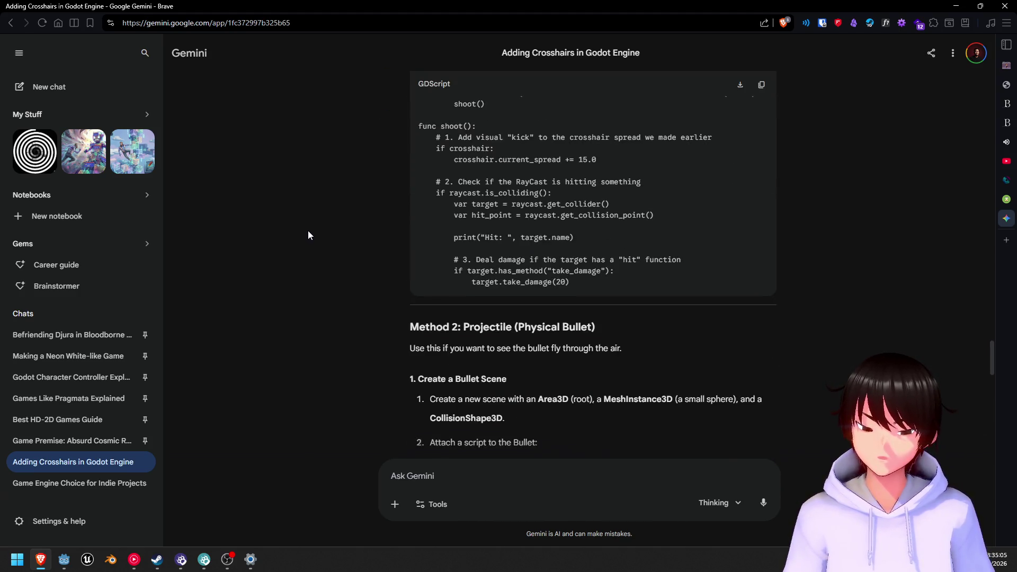
{"action": "scroll", "coordinate": [312, 245], "scroll_direction": "down", "scroll_amount": 12}
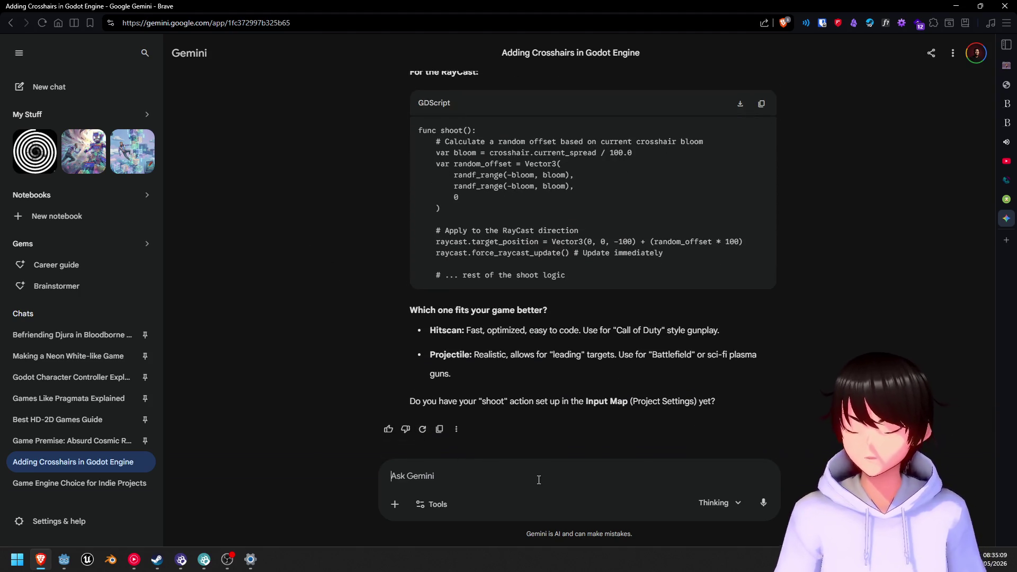
- Ask Gemini 'does neon white use hitscan or projectile', fixing typos before sending
{"action": "type", "text": "d"}
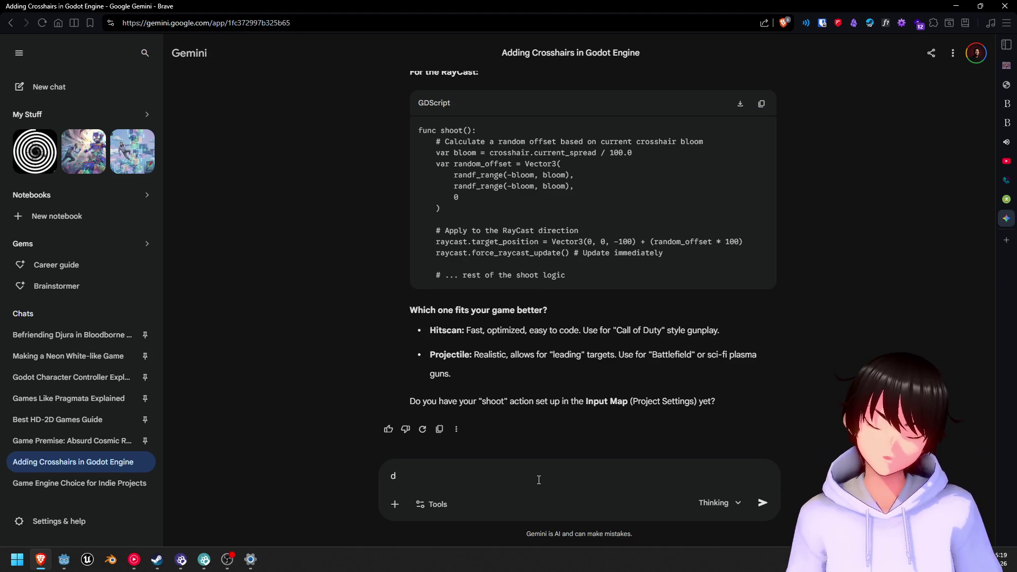
{"action": "key", "text": "BackSpace"}
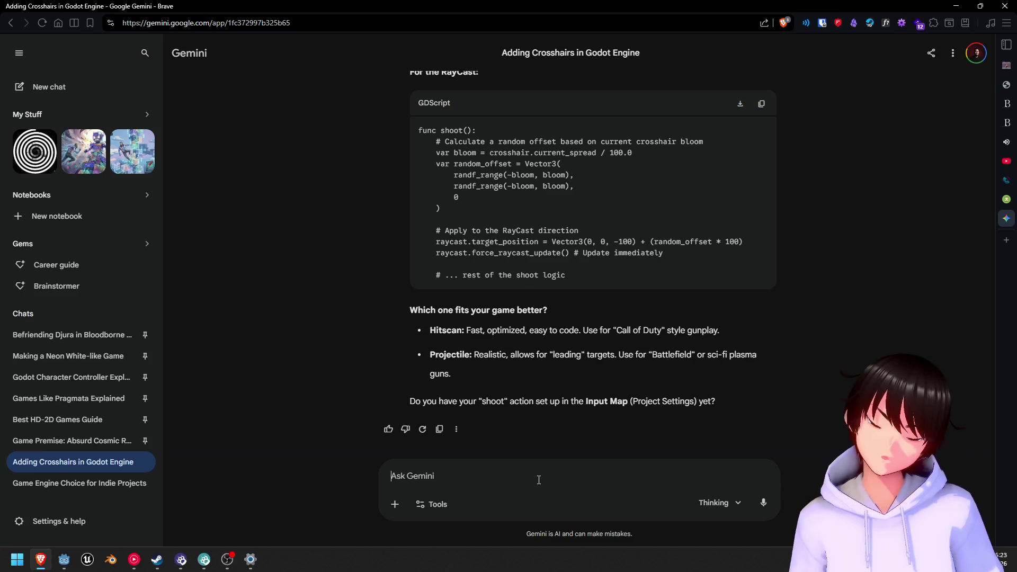
{"action": "type", "text": "d"}
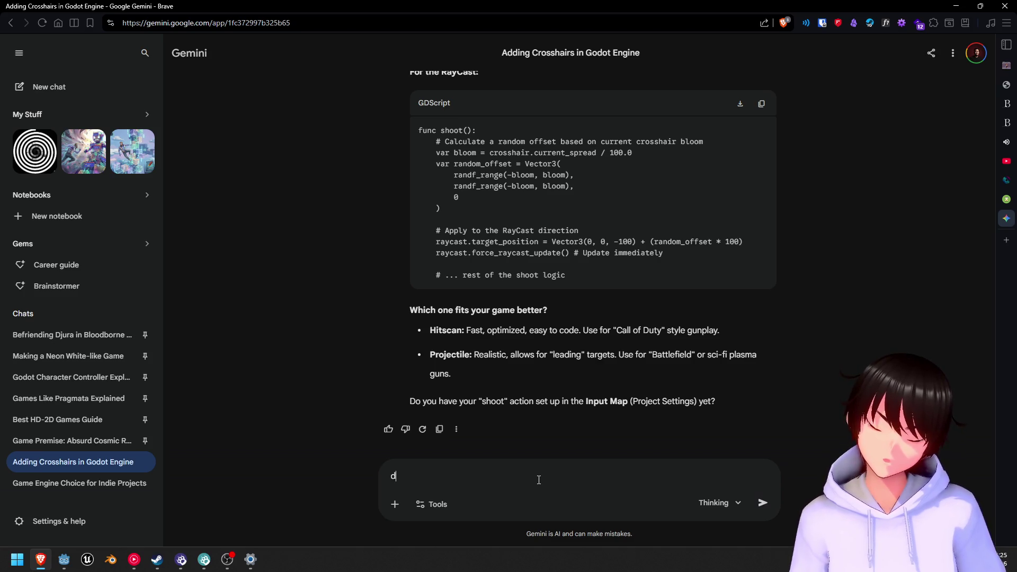
{"action": "type", "text": "oes ho"}
{"action": "key", "text": "BackSpace"}
{"action": "key", "text": "BackSpace"}
{"action": "type", "text": "neon h"}
{"action": "type", "text": "hite us"}
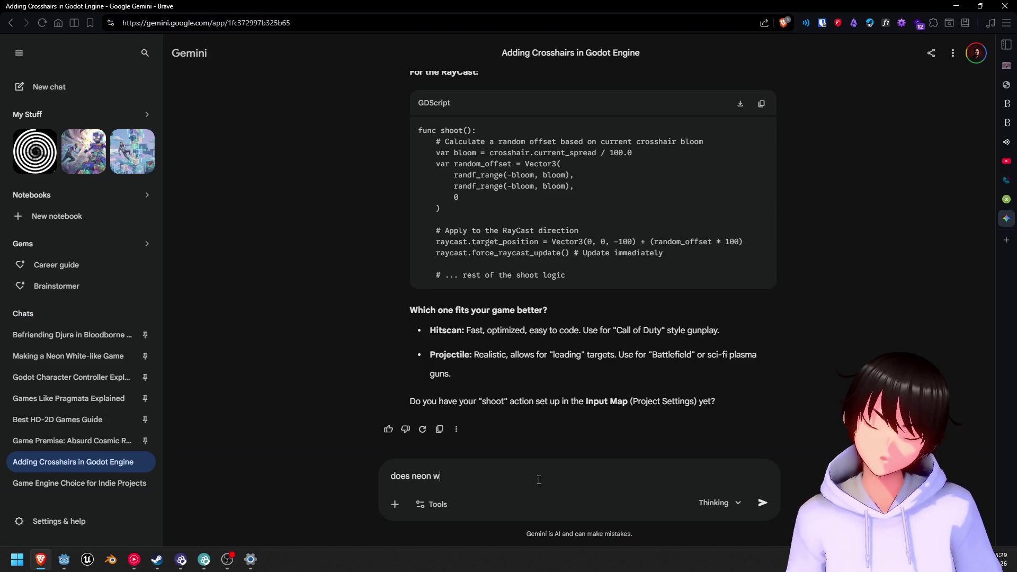
{"action": "type", "text": "e "}
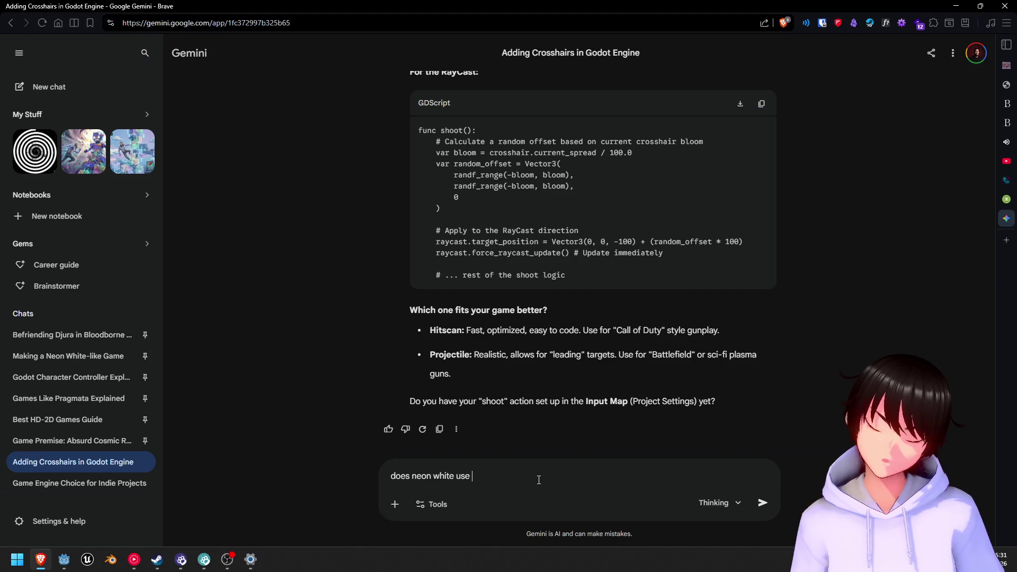
{"action": "type", "text": "hitscan "}
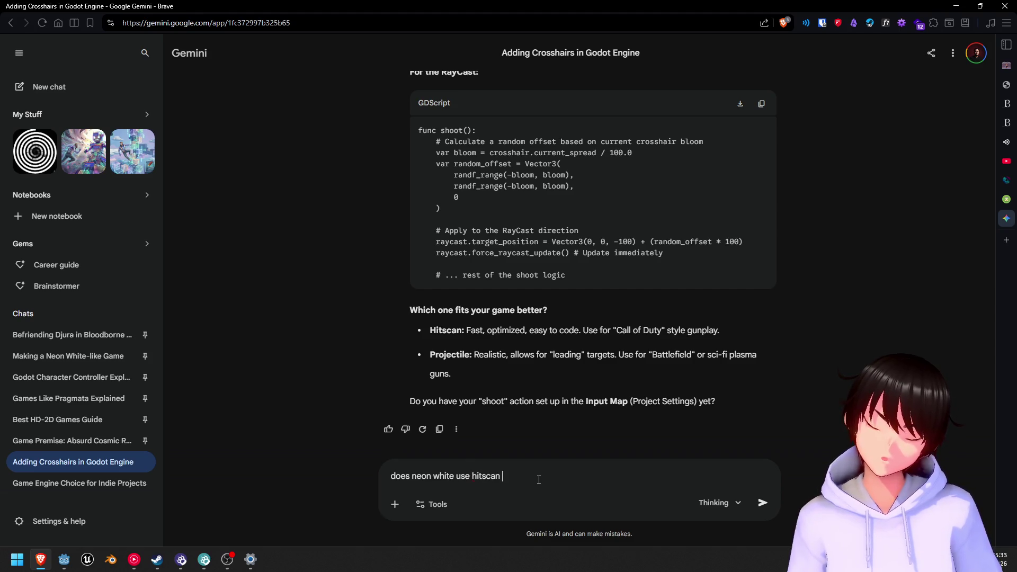
{"action": "type", "text": "or pro"}
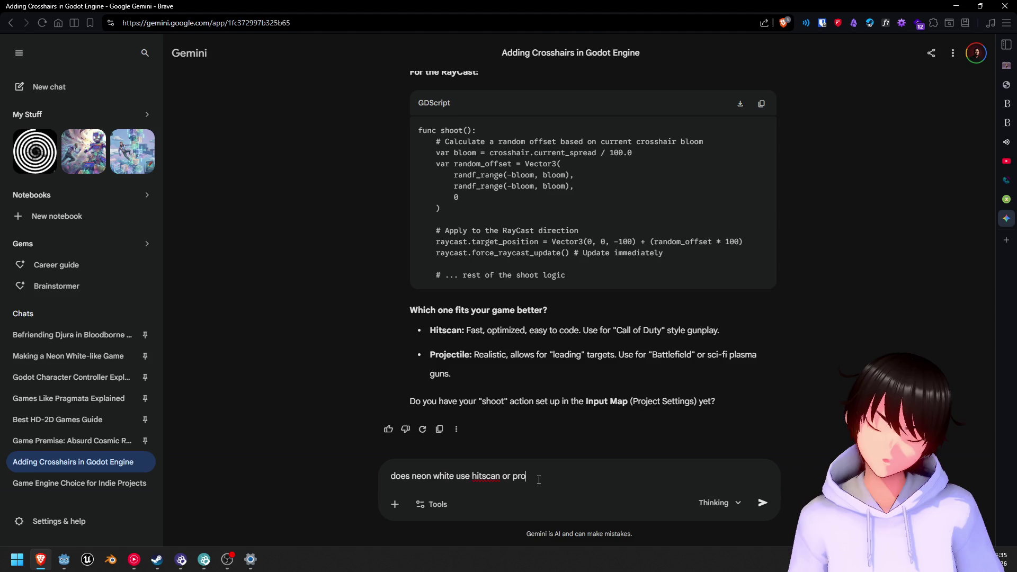
{"action": "type", "text": "jectil"}
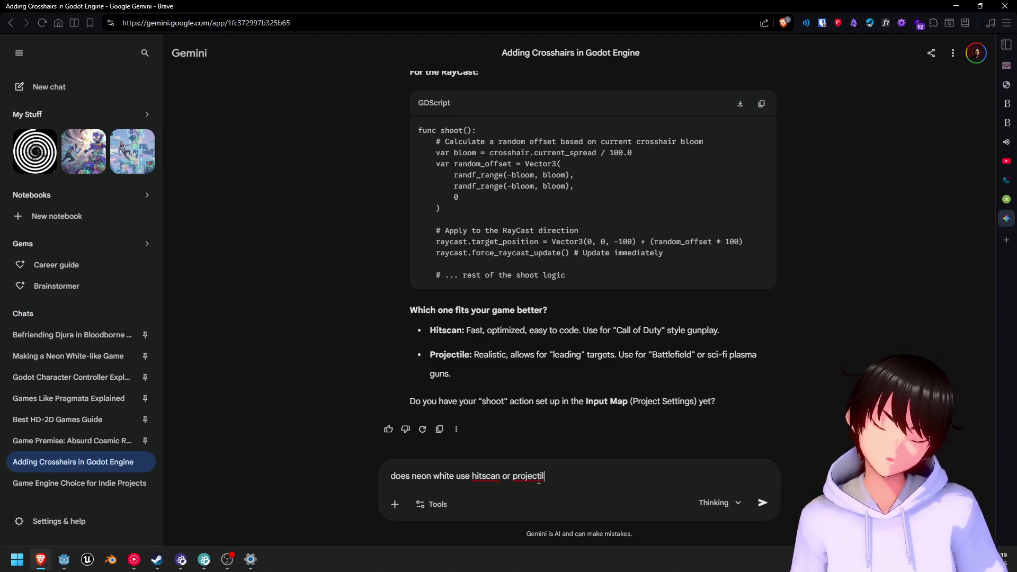
{"action": "type", "text": "e"}
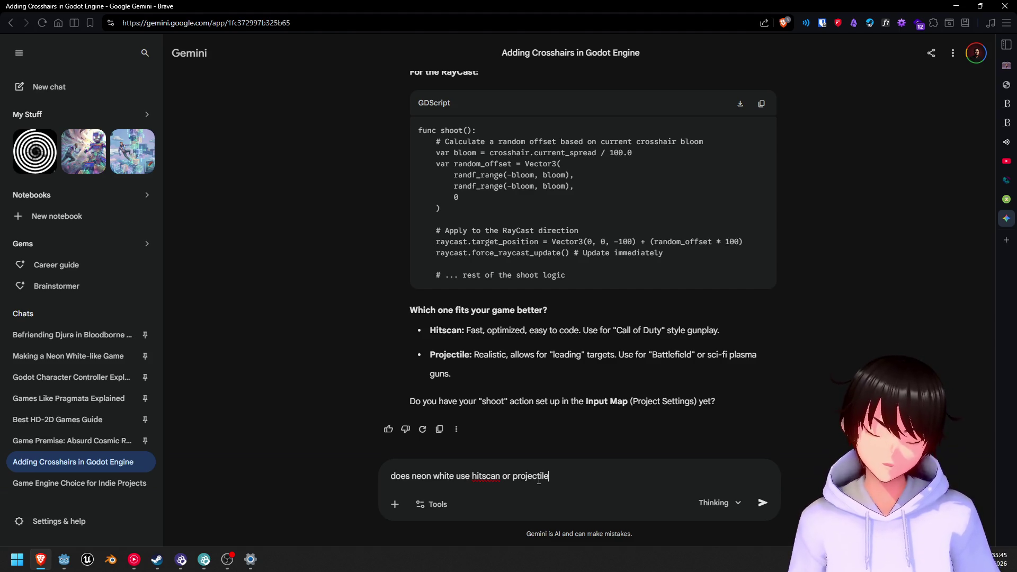
{"action": "key", "text": "Return"}
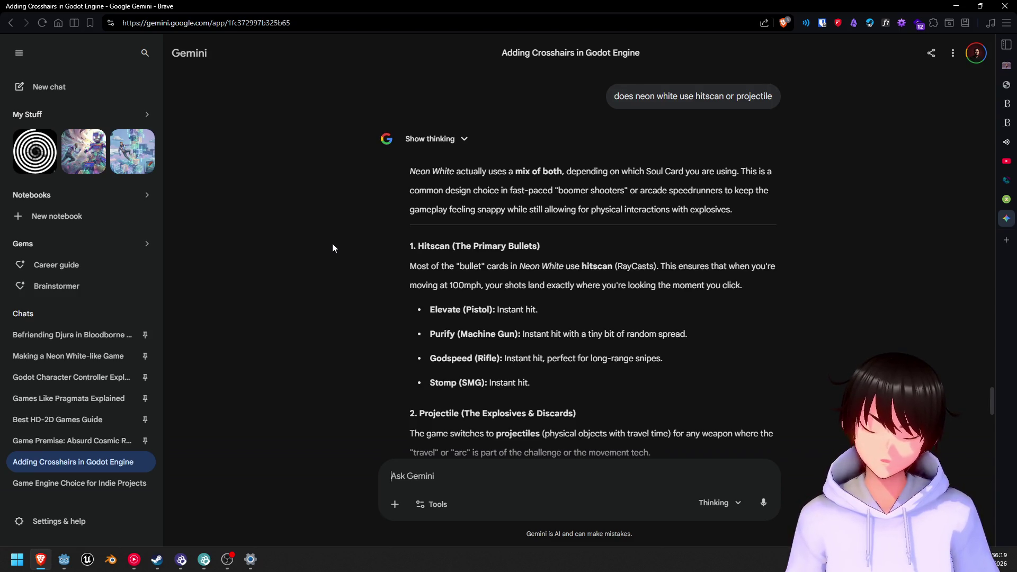
{"action": "scroll", "coordinate": [332, 243], "scroll_direction": "down", "scroll_amount": 5}
{"action": "scroll", "coordinate": [332, 243], "scroll_direction": "down", "scroll_amount": 5}
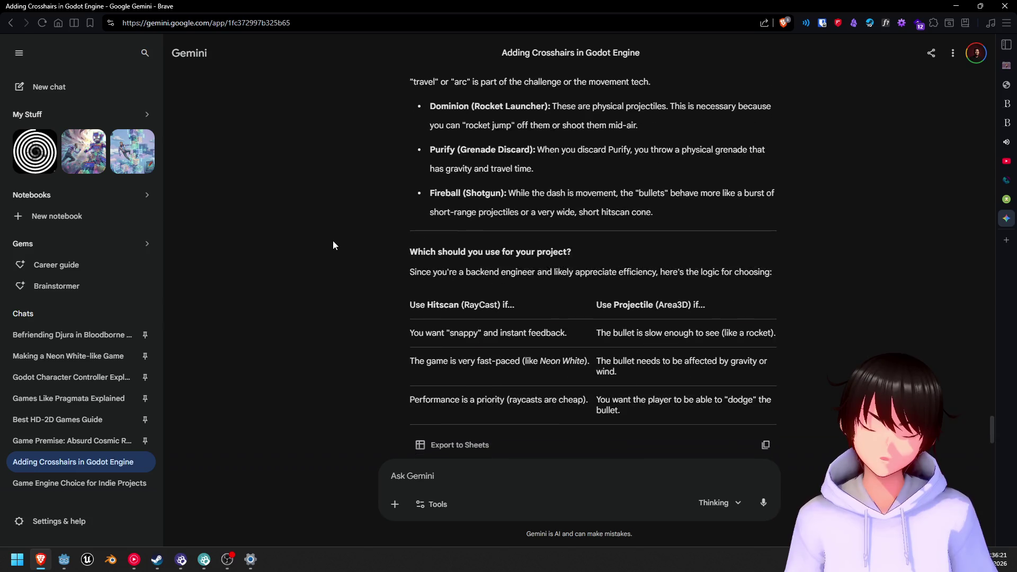
{"action": "scroll", "coordinate": [334, 238], "scroll_direction": "up", "scroll_amount": 5}
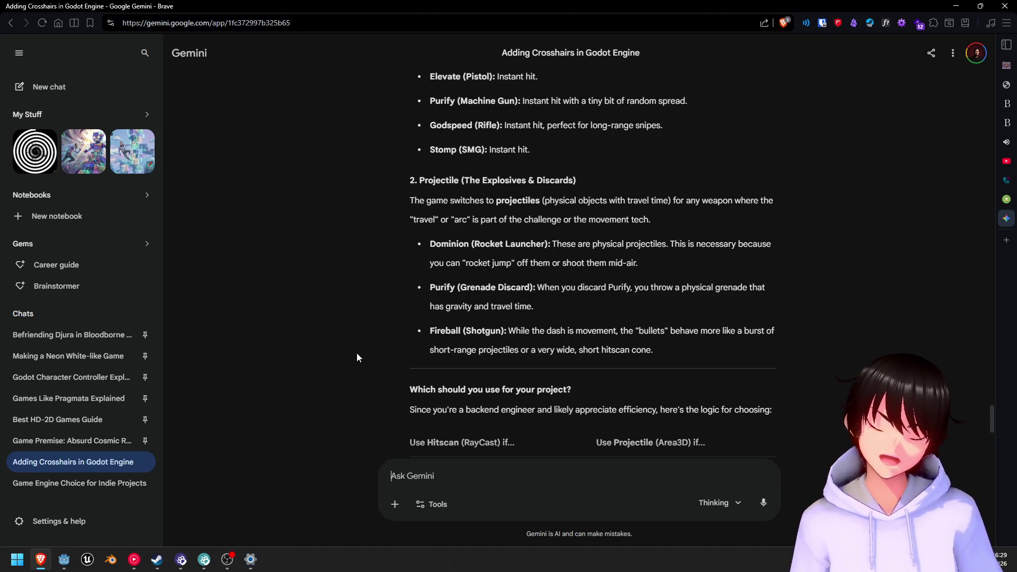
{"action": "scroll", "coordinate": [350, 345], "scroll_direction": "up", "scroll_amount": 2}
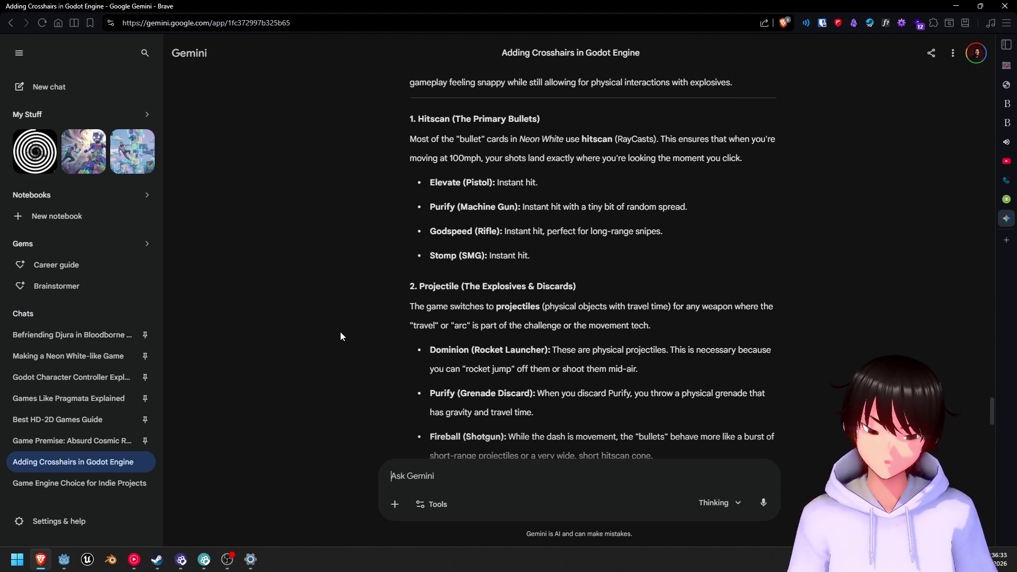
{"action": "scroll", "coordinate": [340, 332], "scroll_direction": "down", "scroll_amount": 3}
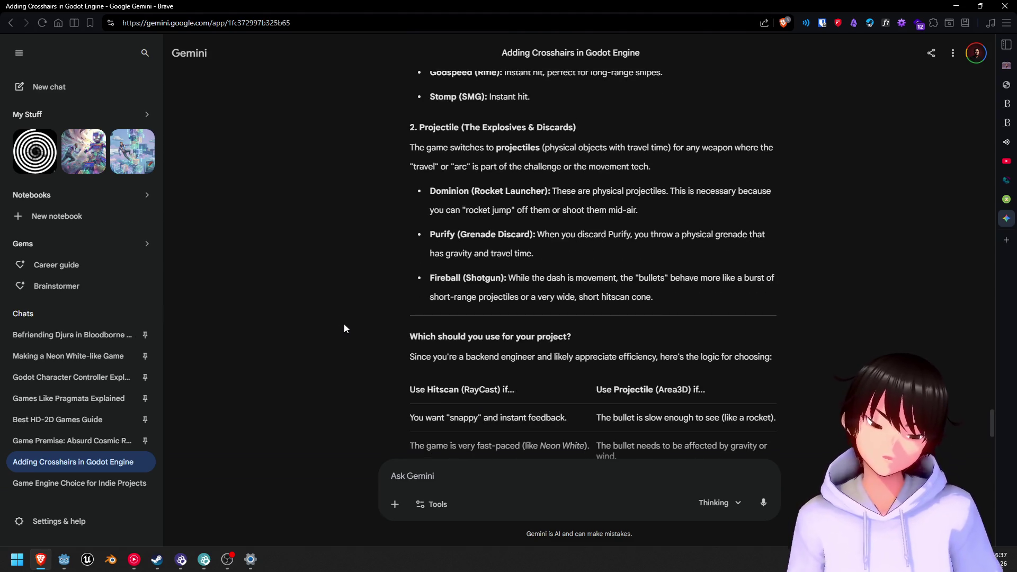
{"action": "scroll", "coordinate": [344, 328], "scroll_direction": "up", "scroll_amount": 3}
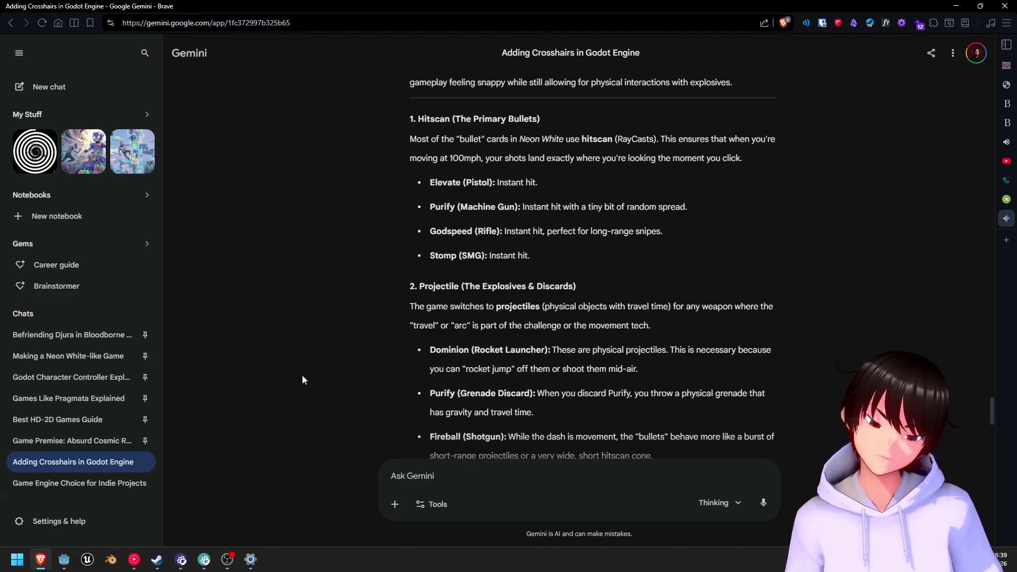
{"action": "scroll", "coordinate": [351, 228], "scroll_direction": "down", "scroll_amount": 8}
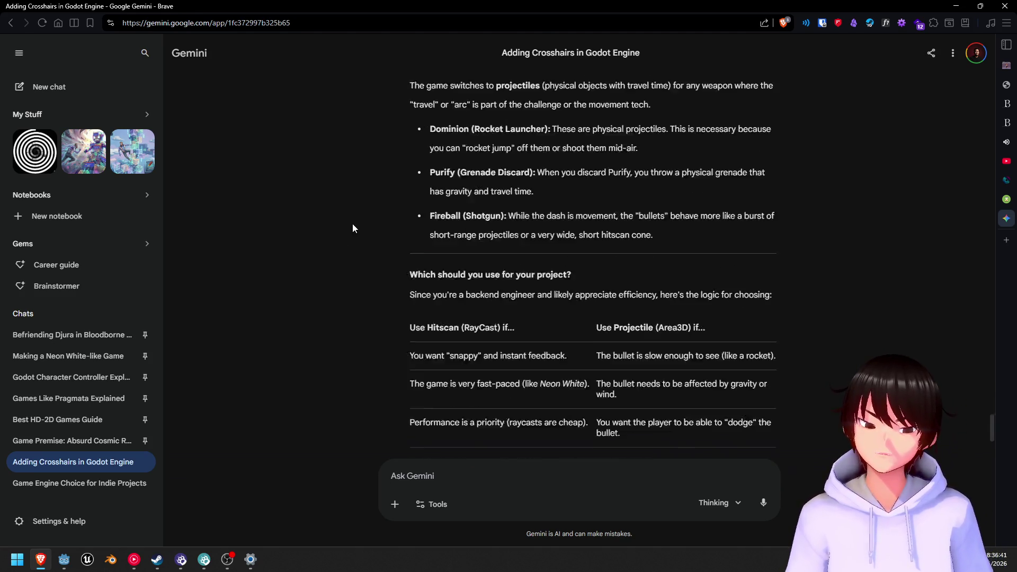
{"action": "scroll", "coordinate": [352, 225], "scroll_direction": "up", "scroll_amount": 6}
{"action": "scroll", "coordinate": [352, 226], "scroll_direction": "down", "scroll_amount": 6}
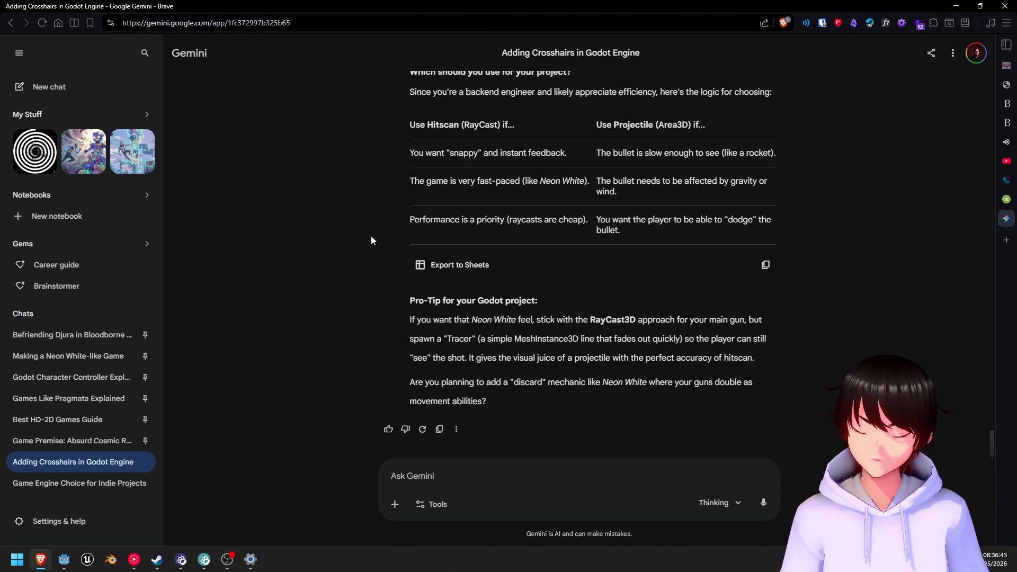
- Ask Gemini 'how to implement hitscan gun then' and scroll up while the reply generates
{"action": "type", "text": "how"}
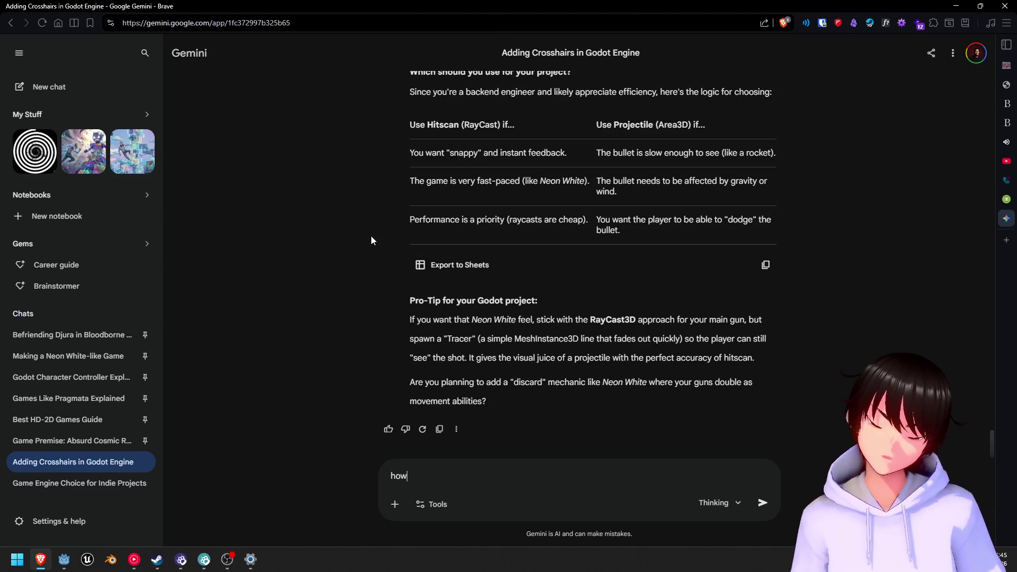
{"action": "type", "text": " to impleme"}
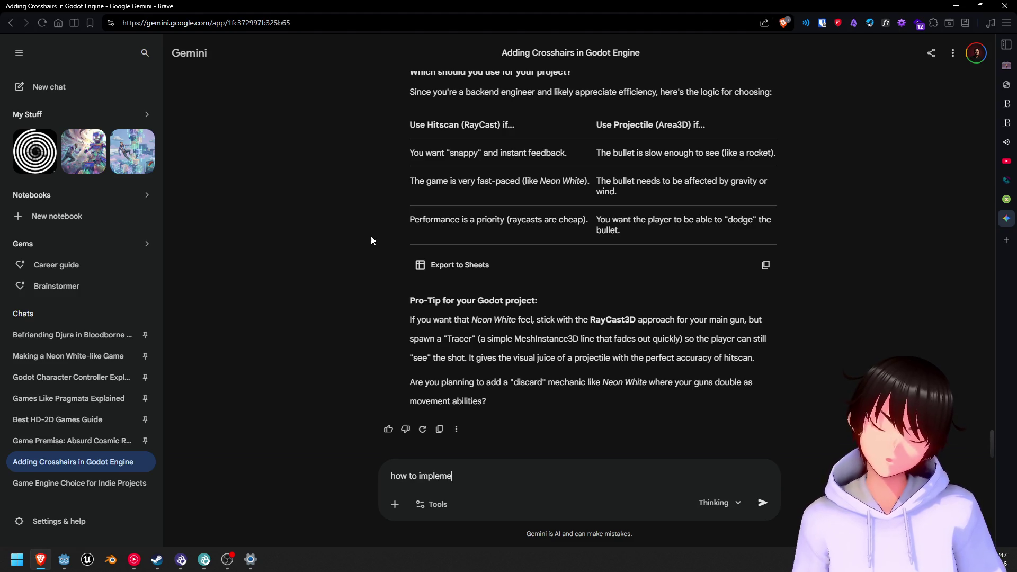
{"action": "type", "text": "nt hitscan gun then"}
{"action": "key", "text": "Return"}
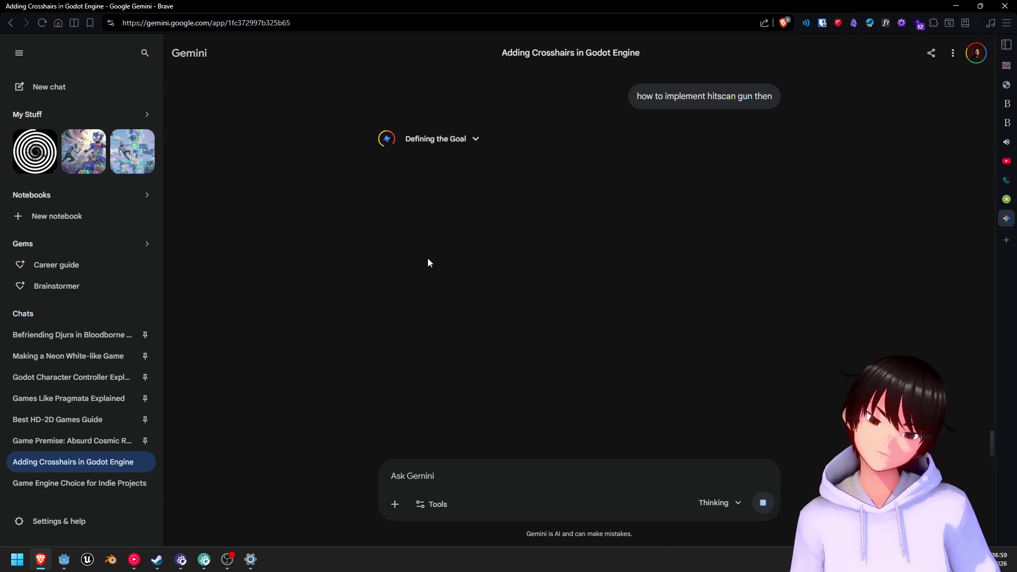
{"action": "scroll", "coordinate": [429, 254], "scroll_direction": "up", "scroll_amount": 10}
{"action": "scroll", "coordinate": [433, 250], "scroll_direction": "up", "scroll_amount": 20}
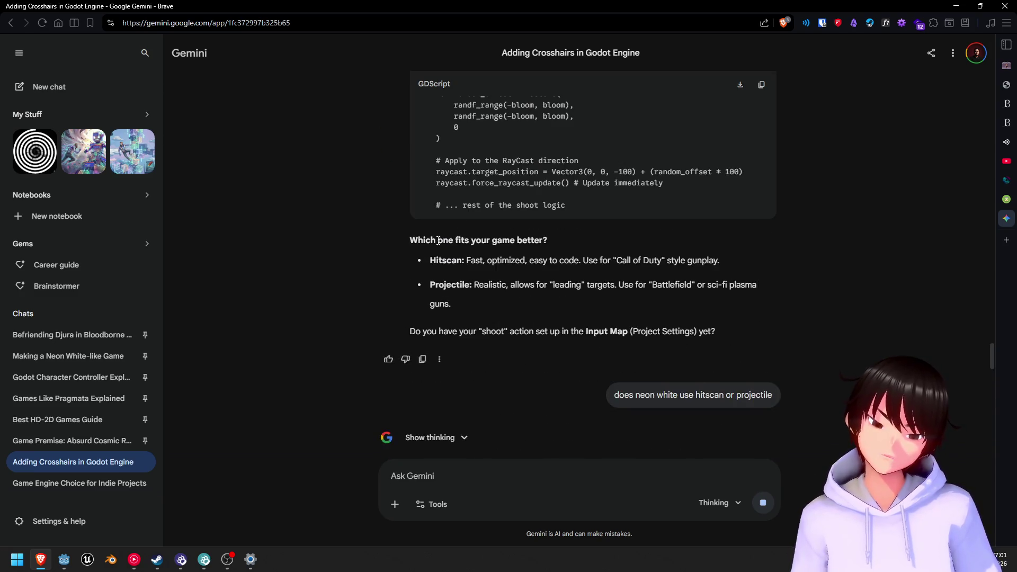
{"action": "scroll", "coordinate": [438, 241], "scroll_direction": "up", "scroll_amount": 15}
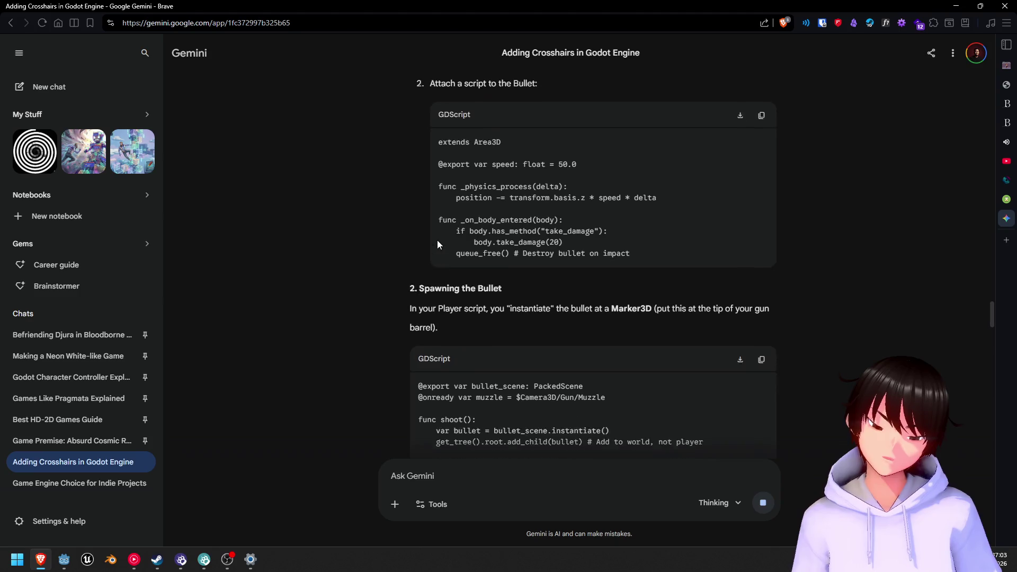
- Scroll down to the finished hitscan answer with the AimRay RayCast3D C# setup
{"action": "scroll", "coordinate": [434, 246], "scroll_direction": "up", "scroll_amount": 9}
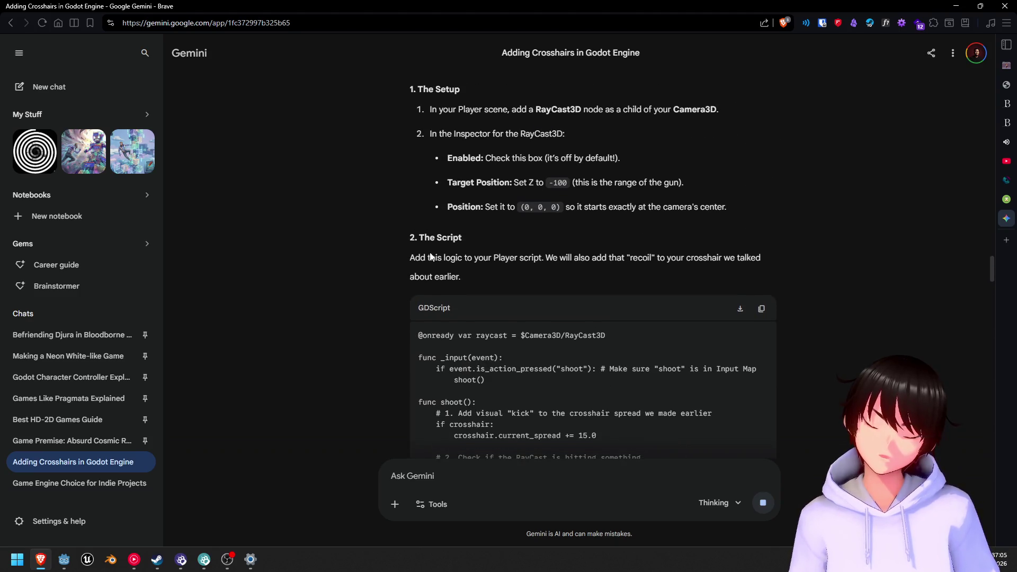
{"action": "scroll", "coordinate": [354, 286], "scroll_direction": "down", "scroll_amount": 5}
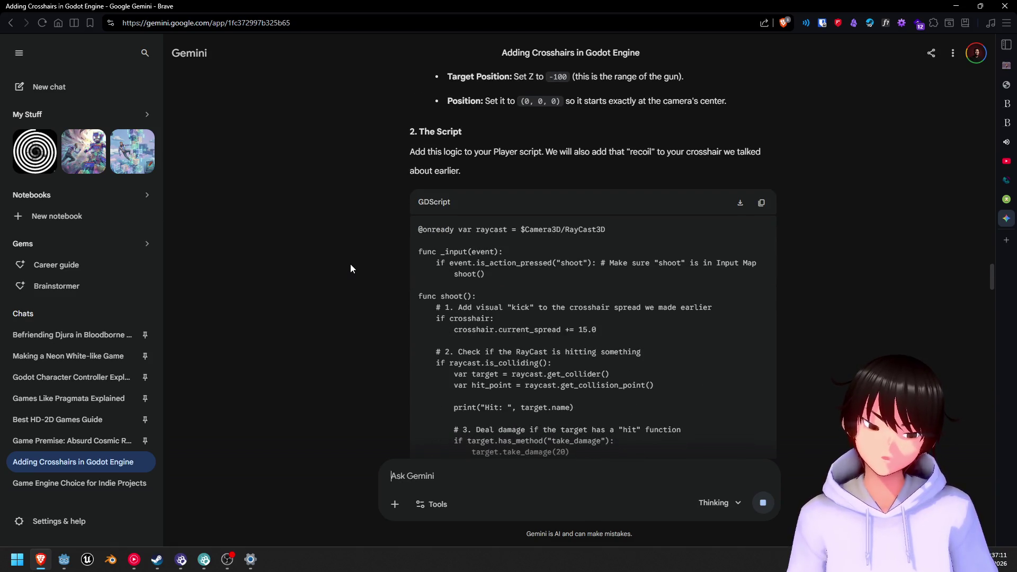
{"action": "scroll", "coordinate": [350, 269], "scroll_direction": "down", "scroll_amount": 20}
{"action": "scroll", "coordinate": [361, 271], "scroll_direction": "down", "scroll_amount": 12}
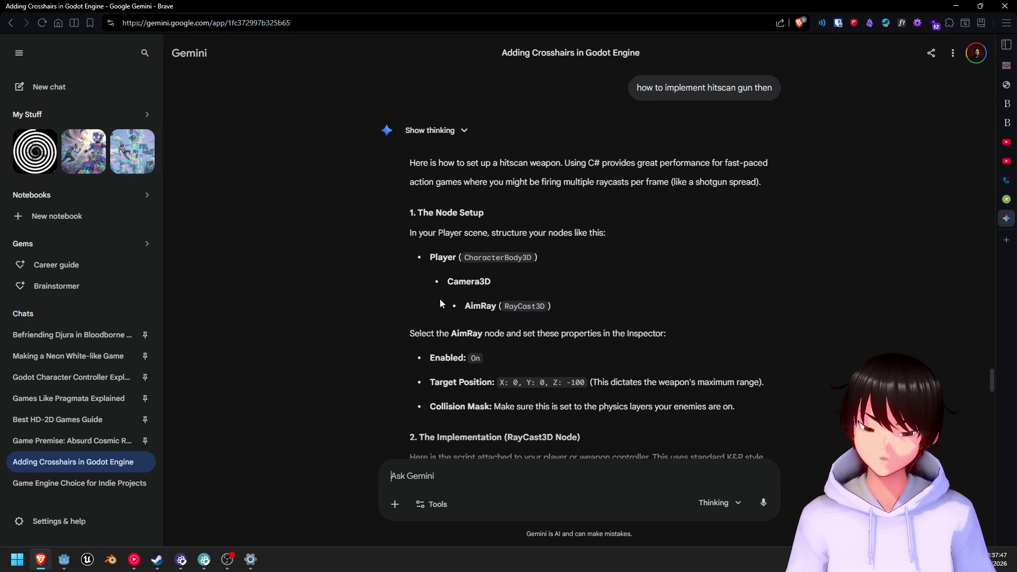
{"action": "scroll", "coordinate": [563, 296], "scroll_direction": "down", "scroll_amount": 3}
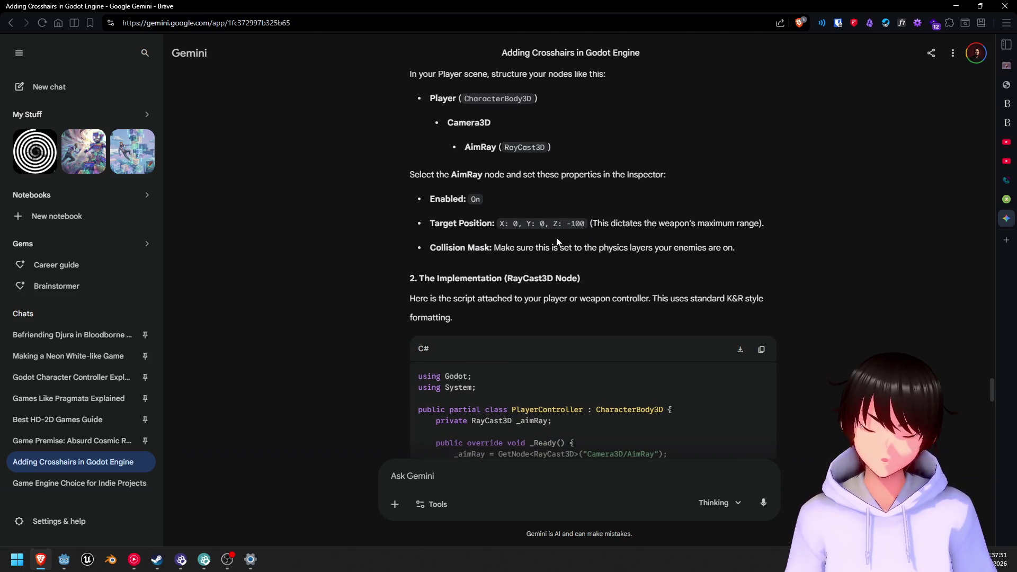
{"action": "scroll", "coordinate": [541, 236], "scroll_direction": "down", "scroll_amount": 2}
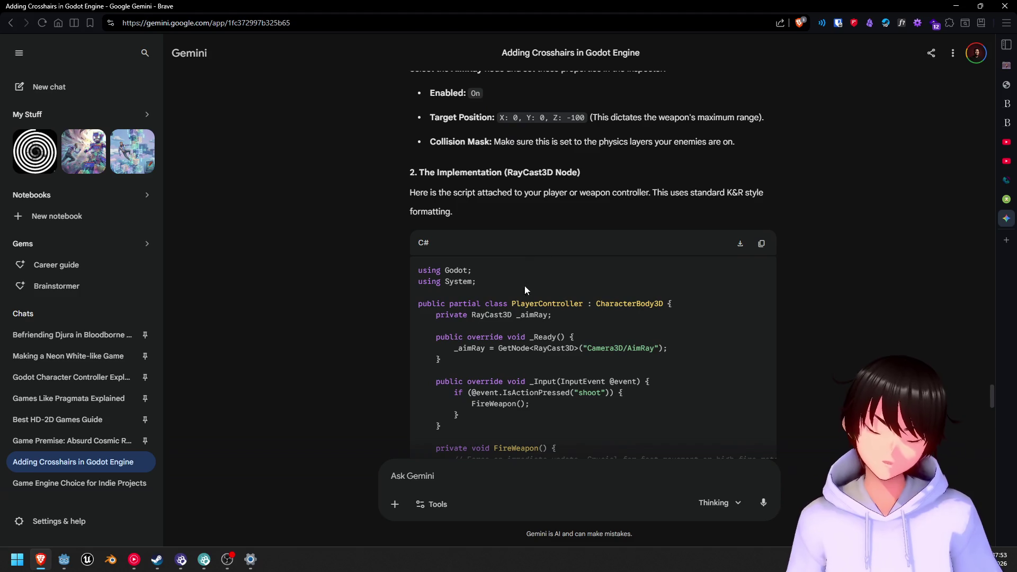
{"action": "scroll", "coordinate": [511, 320], "scroll_direction": "down", "scroll_amount": 2}
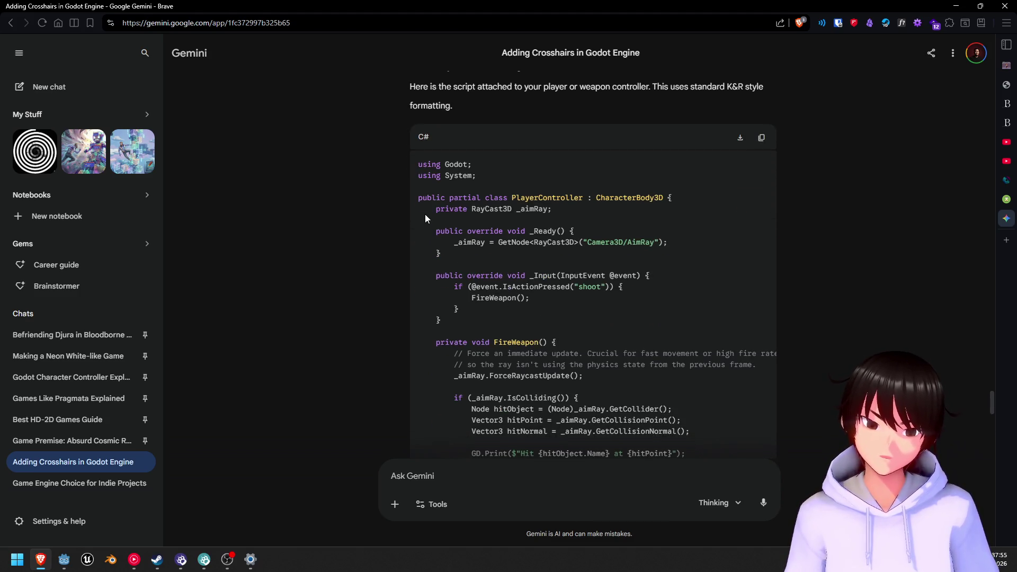
{"action": "scroll", "coordinate": [428, 215], "scroll_direction": "down", "scroll_amount": 4}
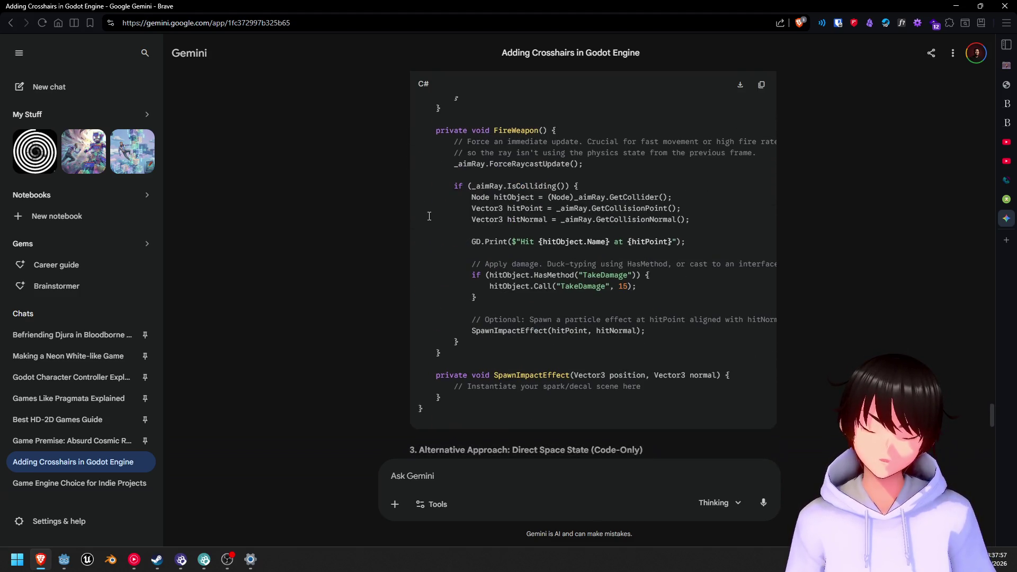
{"action": "scroll", "coordinate": [429, 216], "scroll_direction": "up", "scroll_amount": 5}
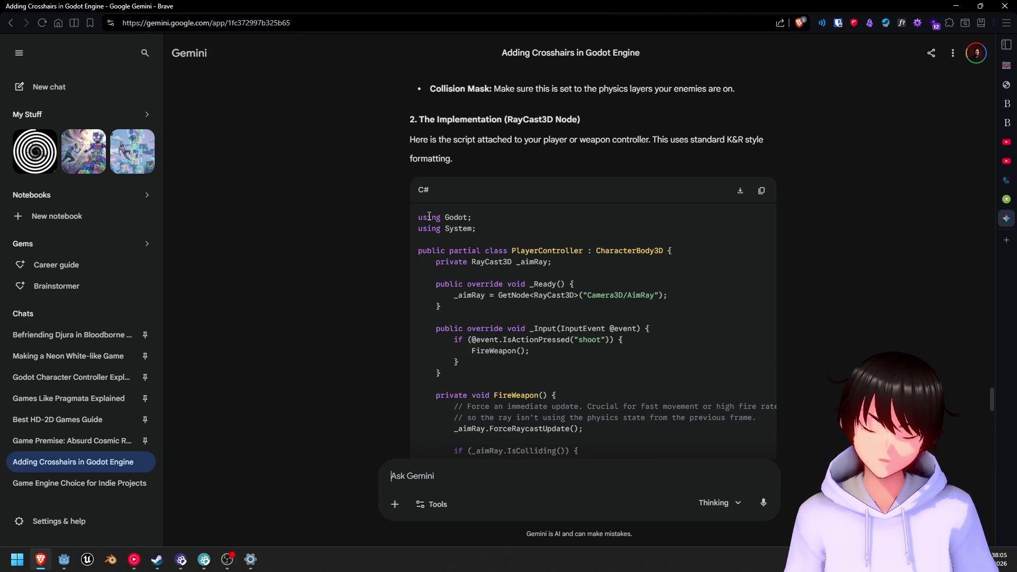
{"action": "scroll", "coordinate": [429, 216], "scroll_direction": "down", "scroll_amount": 5}
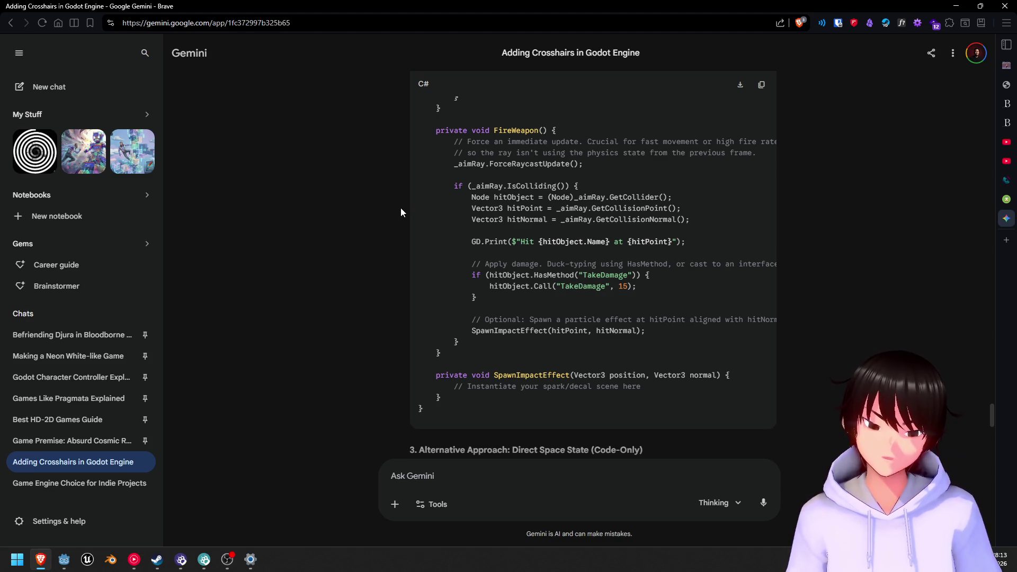
{"action": "scroll", "coordinate": [408, 212], "scroll_direction": "up", "scroll_amount": 7}
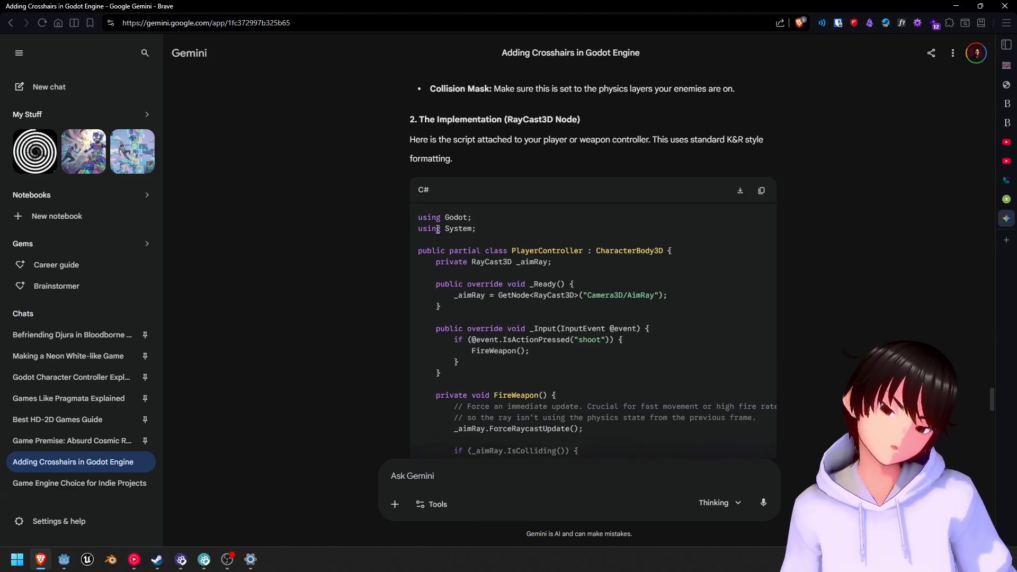
{"action": "scroll", "coordinate": [414, 290], "scroll_direction": "up", "scroll_amount": 2}
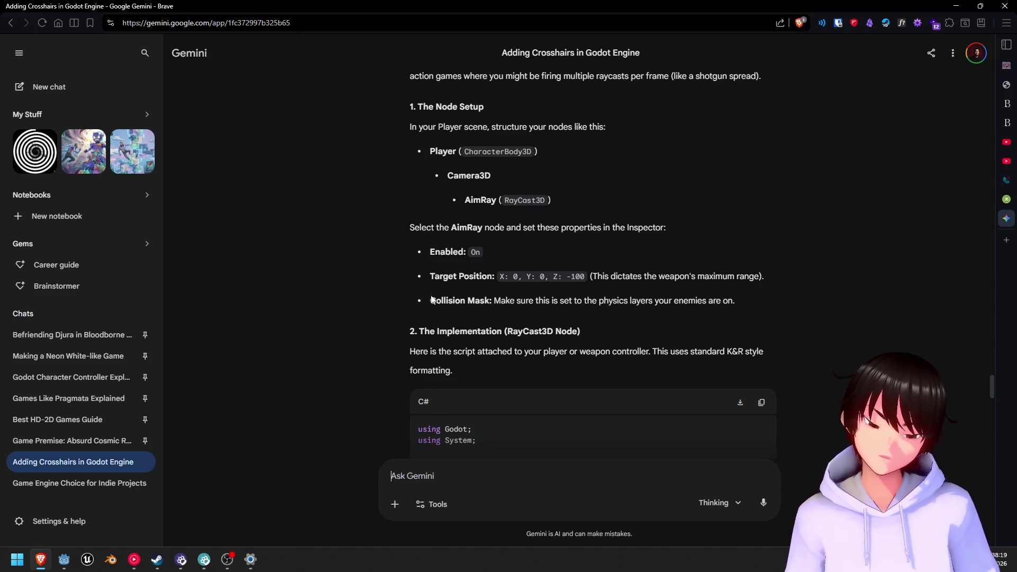
{"action": "scroll", "coordinate": [436, 291], "scroll_direction": "down", "scroll_amount": 2}
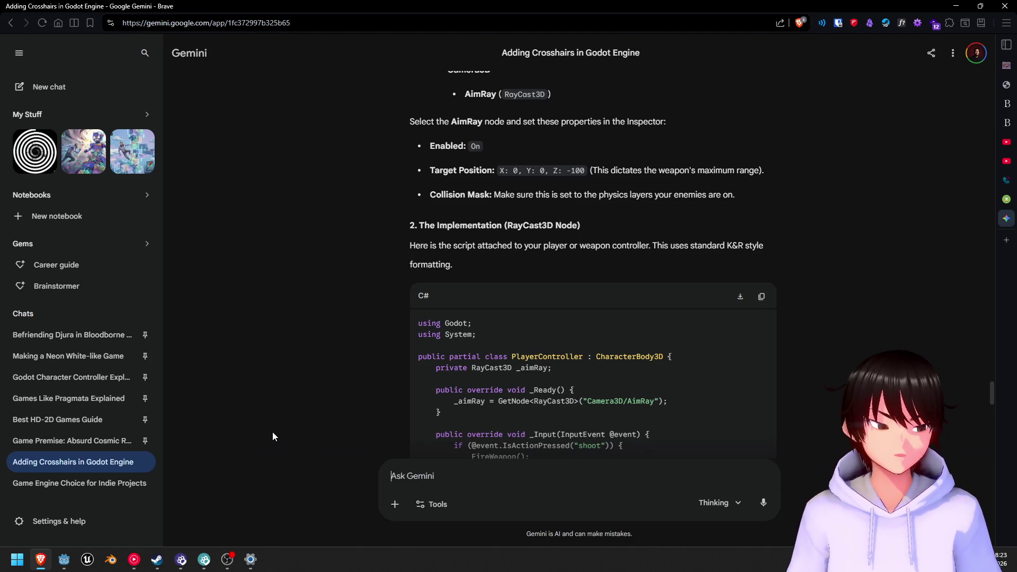
- Resume 'Waiting For The Light' in YouTube Music, then return to the Gemini chat
{"action": "left_click", "coordinate": [132, 563]}
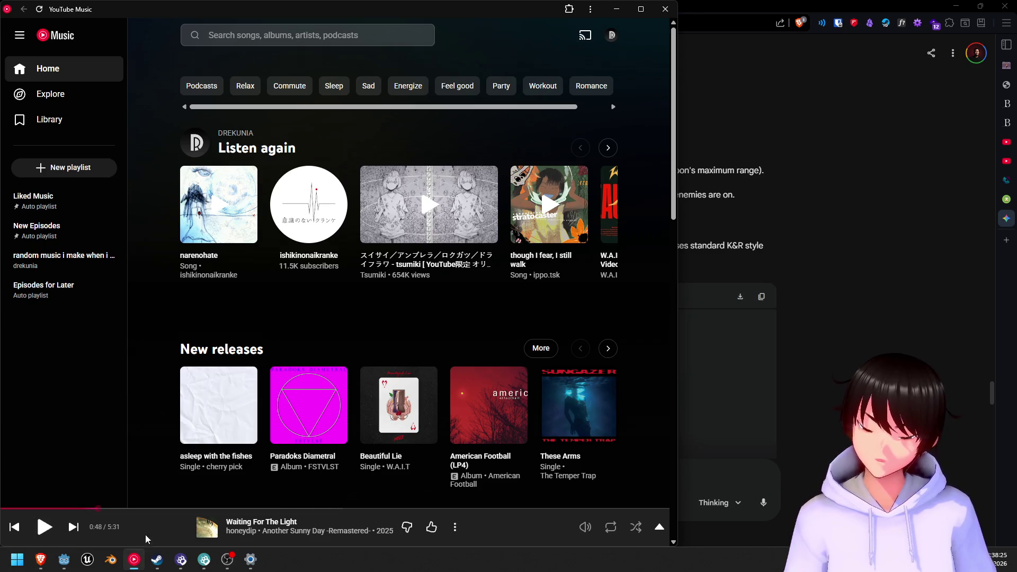
{"action": "left_click", "coordinate": [45, 527]}
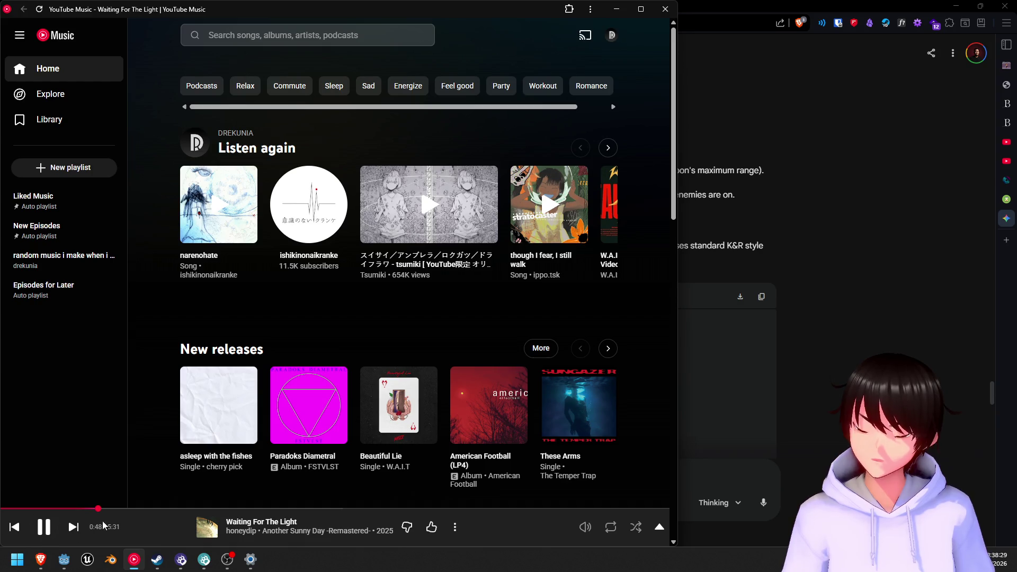
{"action": "left_click", "coordinate": [850, 261]}
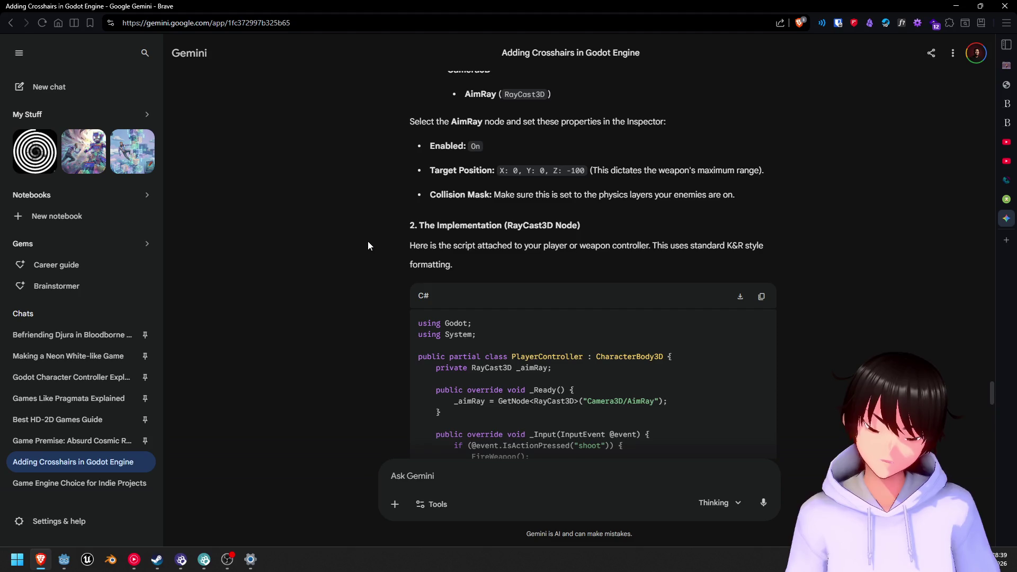
{"action": "scroll", "coordinate": [366, 248], "scroll_direction": "down", "scroll_amount": 1}
{"action": "scroll", "coordinate": [367, 249], "scroll_direction": "down", "scroll_amount": 2}
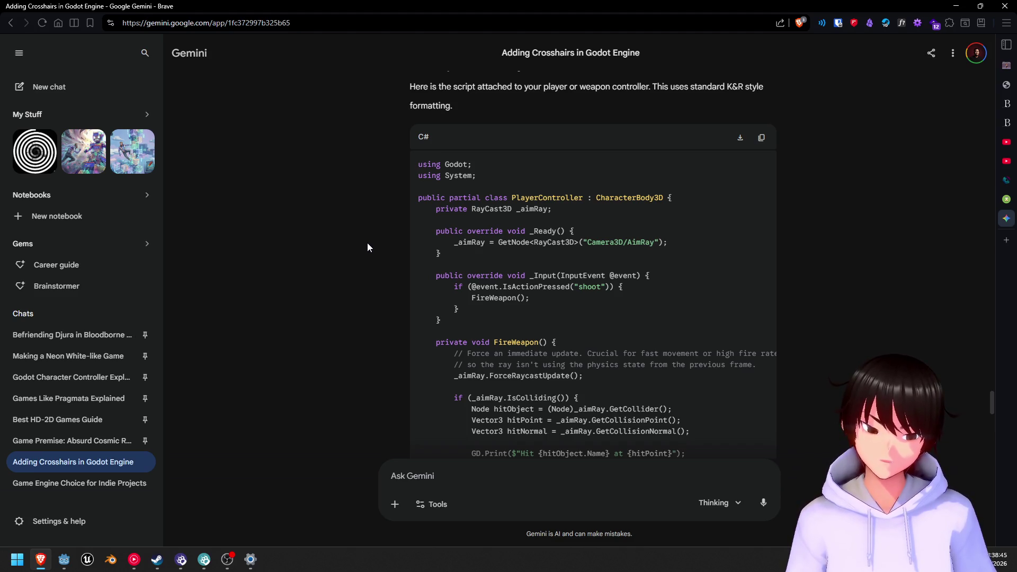
{"action": "scroll", "coordinate": [367, 242], "scroll_direction": "up", "scroll_amount": 3}
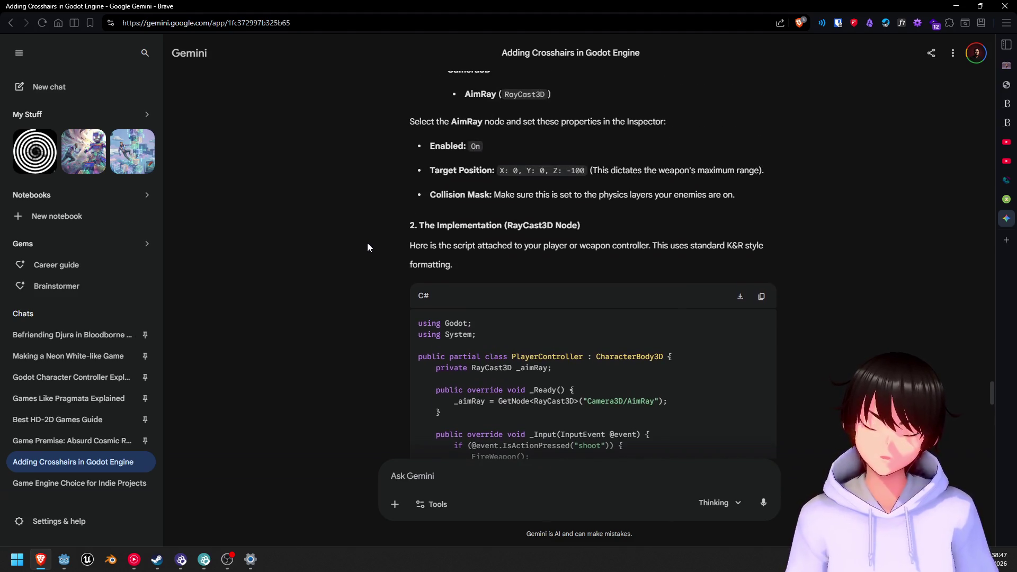
{"action": "scroll", "coordinate": [368, 247], "scroll_direction": "down", "scroll_amount": 1}
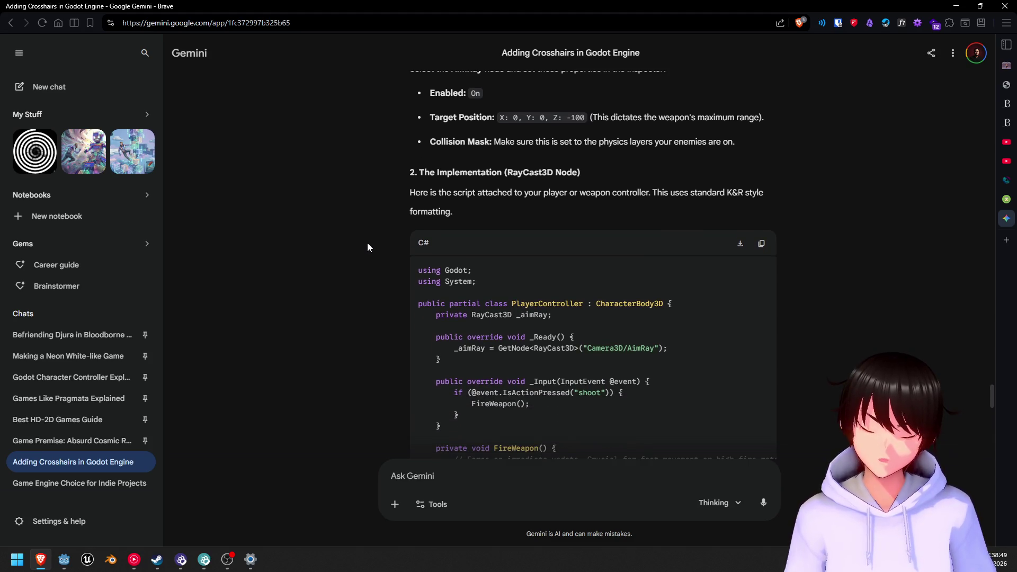
{"action": "scroll", "coordinate": [367, 245], "scroll_direction": "down", "scroll_amount": 2}
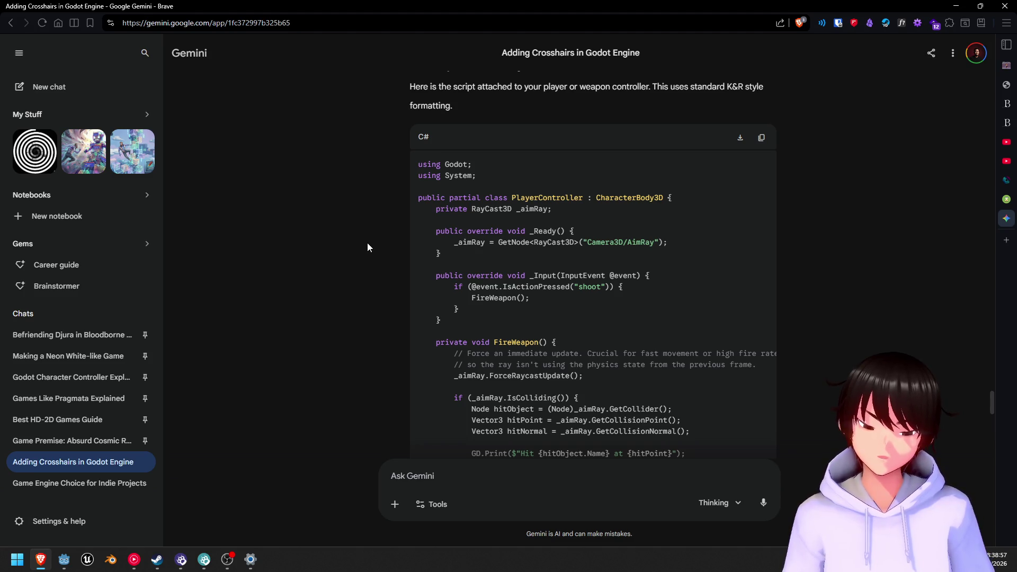
{"action": "scroll", "coordinate": [368, 245], "scroll_direction": "down", "scroll_amount": 5}
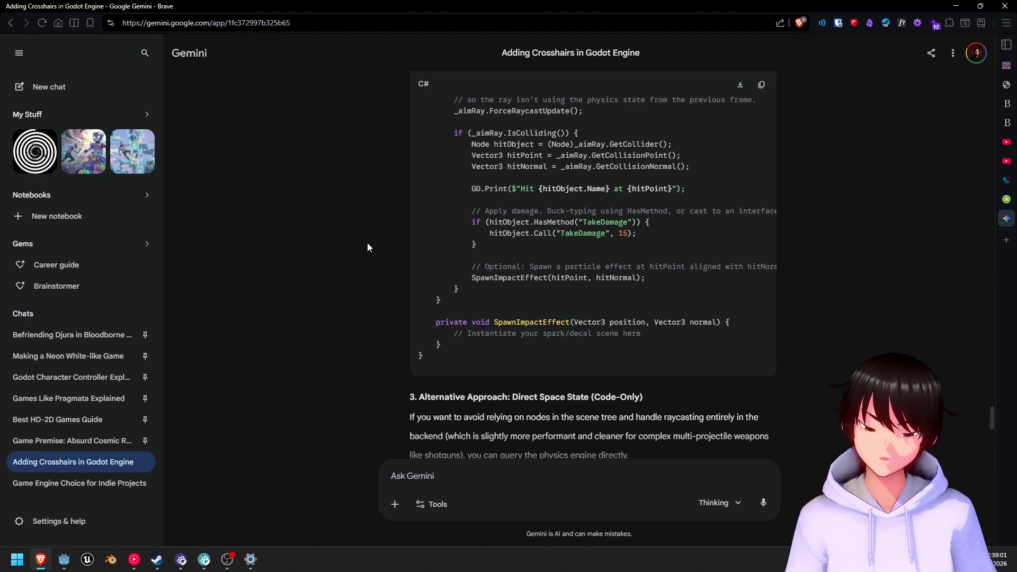
{"action": "scroll", "coordinate": [368, 243], "scroll_direction": "down", "scroll_amount": 4}
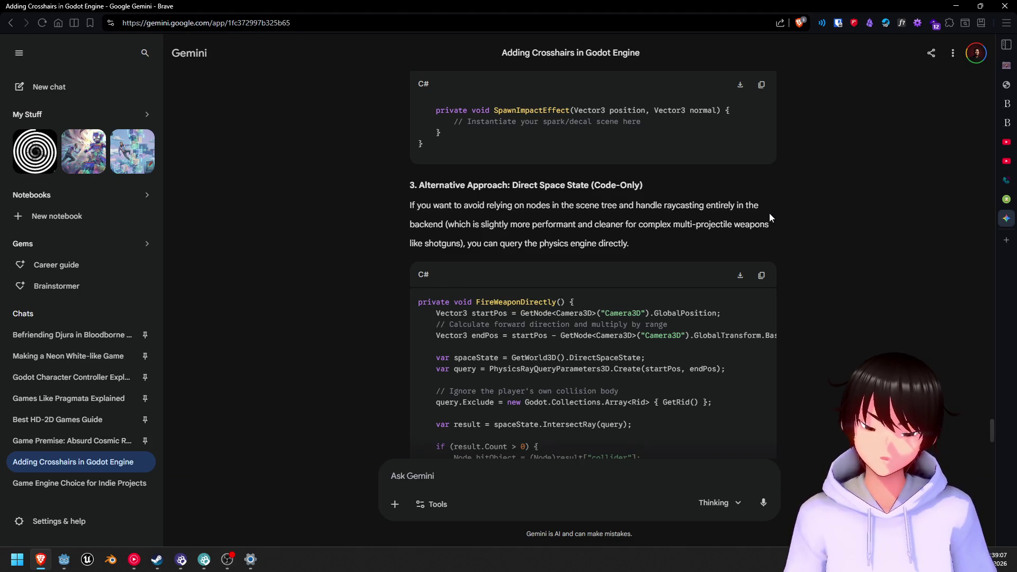
{"action": "scroll", "coordinate": [748, 217], "scroll_direction": "down", "scroll_amount": 4}
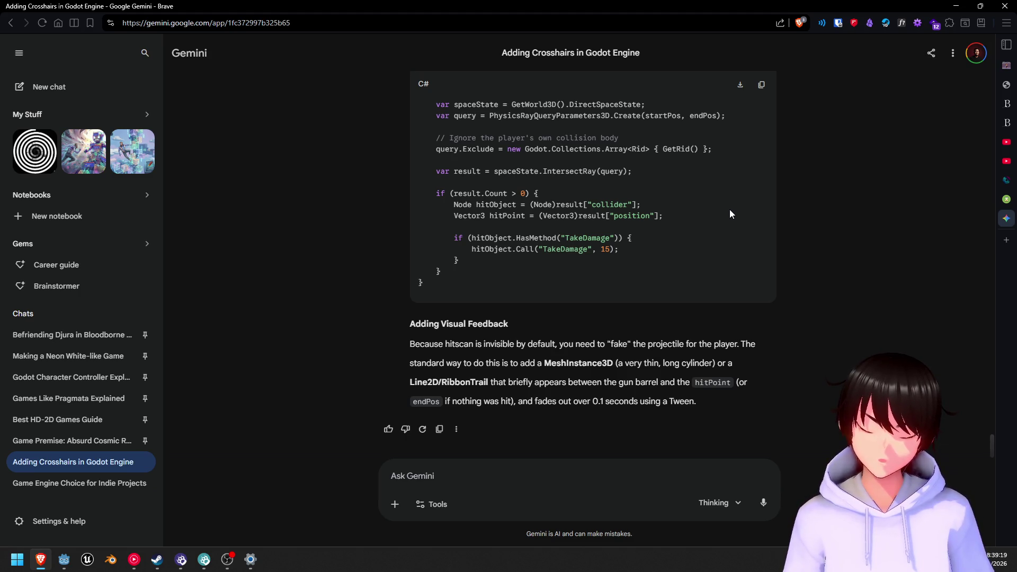
{"action": "scroll", "coordinate": [730, 209], "scroll_direction": "up", "scroll_amount": 10}
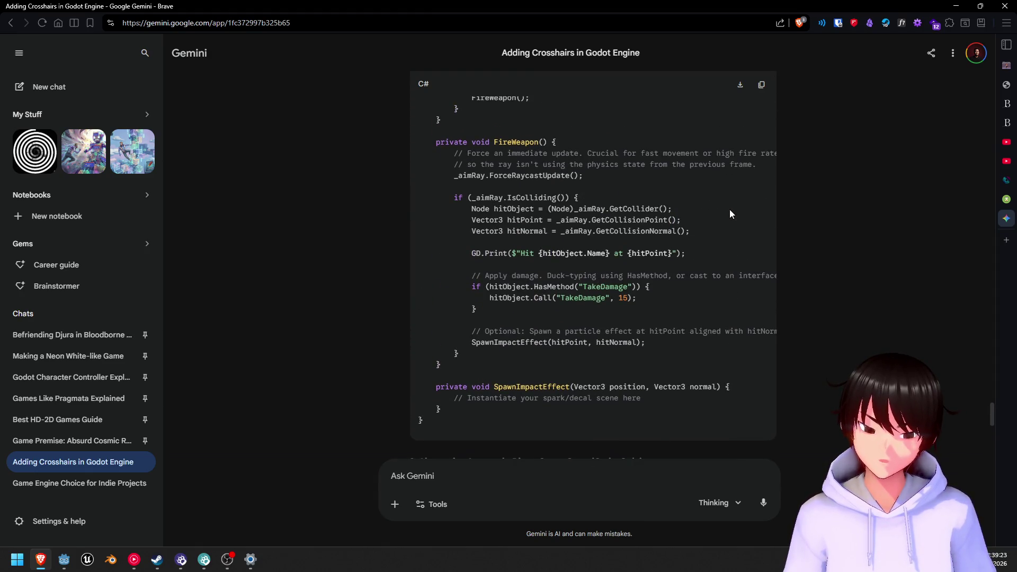
{"action": "scroll", "coordinate": [729, 211], "scroll_direction": "up", "scroll_amount": 3}
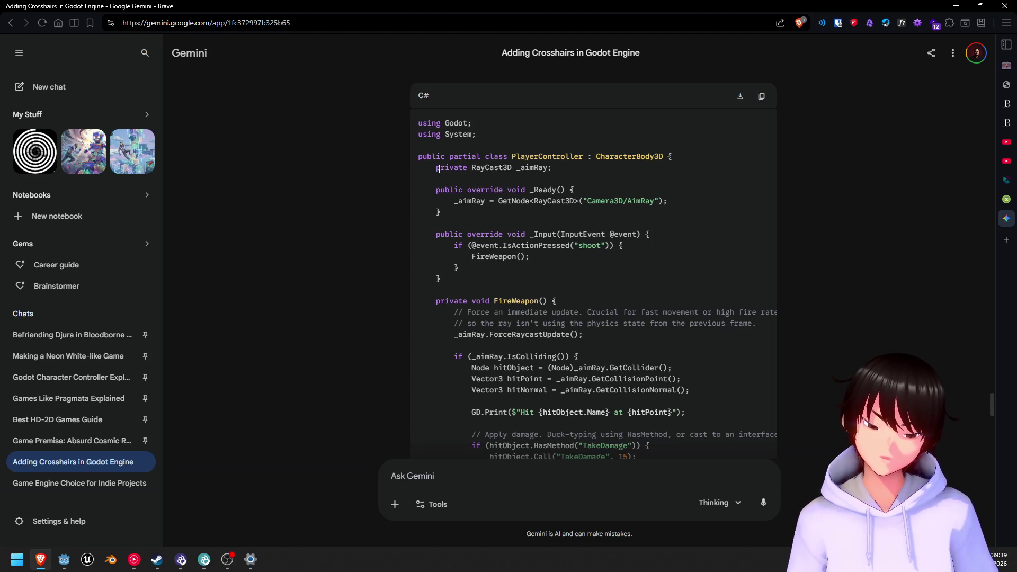
{"action": "mouse_move", "coordinate": [436, 168]}
{"action": "left_mouse_down"}
{"action": "mouse_move", "coordinate": [458, 212]}
{"action": "mouse_move", "coordinate": [477, 204]}
{"action": "mouse_move", "coordinate": [468, 157]}
{"action": "mouse_move", "coordinate": [492, 201]}
{"action": "left_mouse_up"}
{"action": "left_click", "coordinate": [431, 152]}
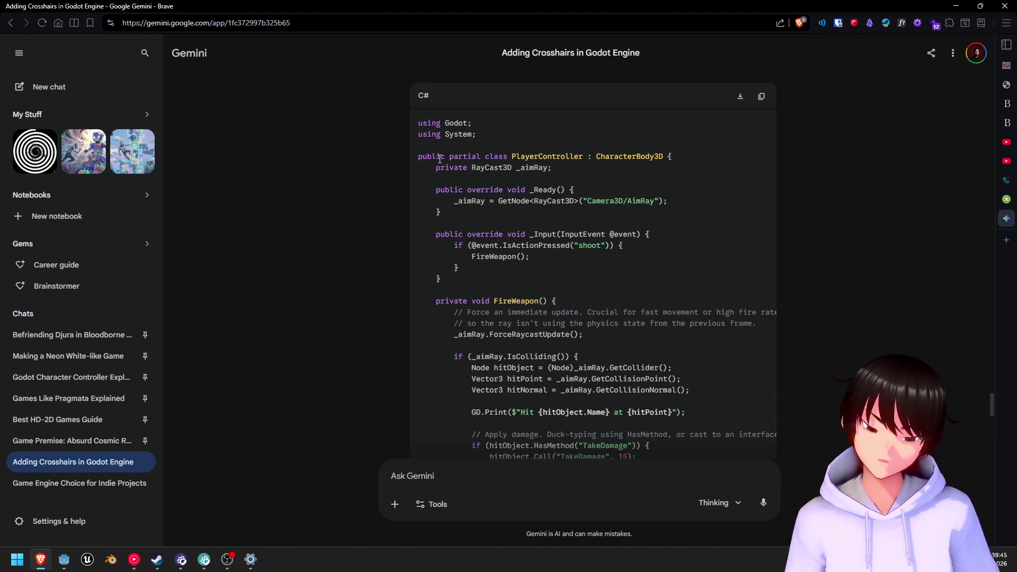
{"action": "scroll", "coordinate": [442, 158], "scroll_direction": "down", "scroll_amount": 4}
{"action": "scroll", "coordinate": [444, 158], "scroll_direction": "up", "scroll_amount": 3}
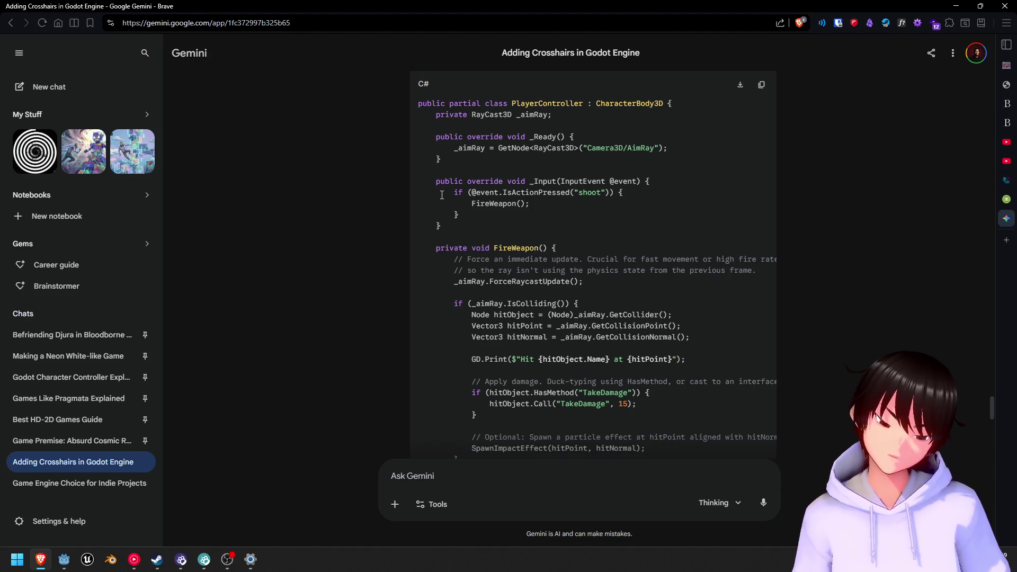
{"action": "scroll", "coordinate": [484, 222], "scroll_direction": "up", "scroll_amount": 1}
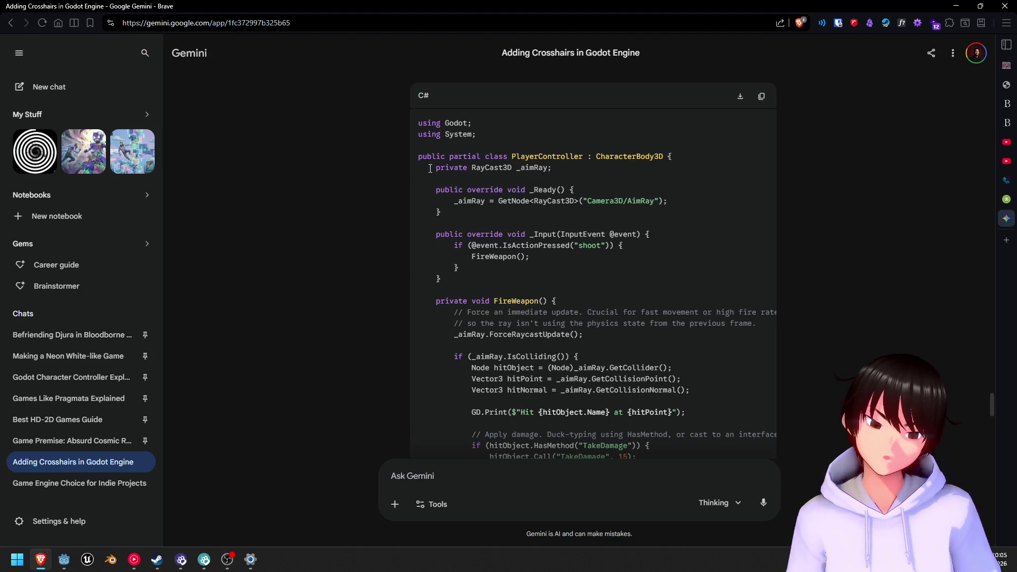
{"action": "scroll", "coordinate": [430, 168], "scroll_direction": "up", "scroll_amount": 3}
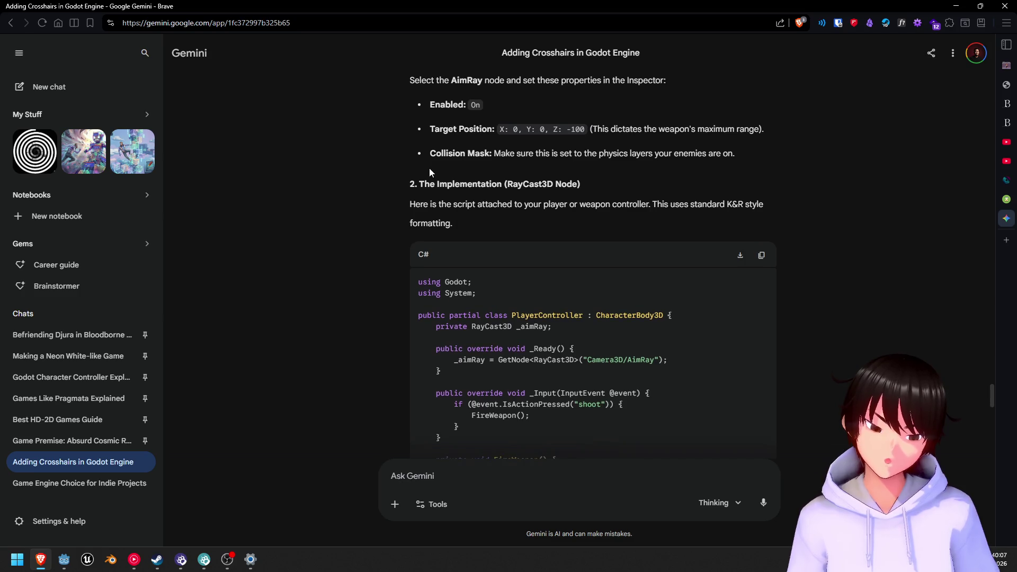
{"action": "scroll", "coordinate": [429, 168], "scroll_direction": "up", "scroll_amount": 5}
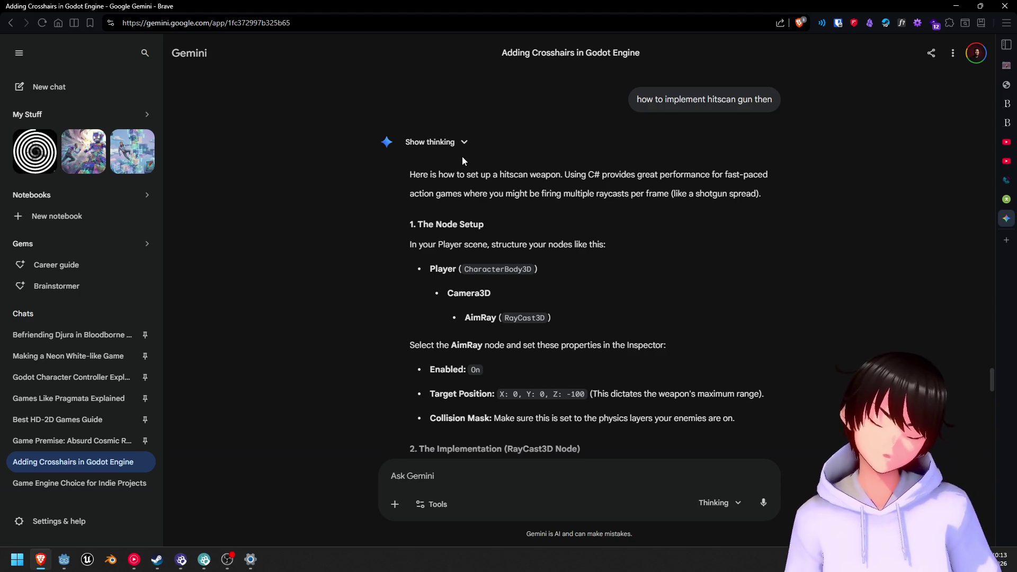
{"action": "scroll", "coordinate": [405, 289], "scroll_direction": "down", "scroll_amount": 4}
{"action": "scroll", "coordinate": [380, 259], "scroll_direction": "down", "scroll_amount": 3}
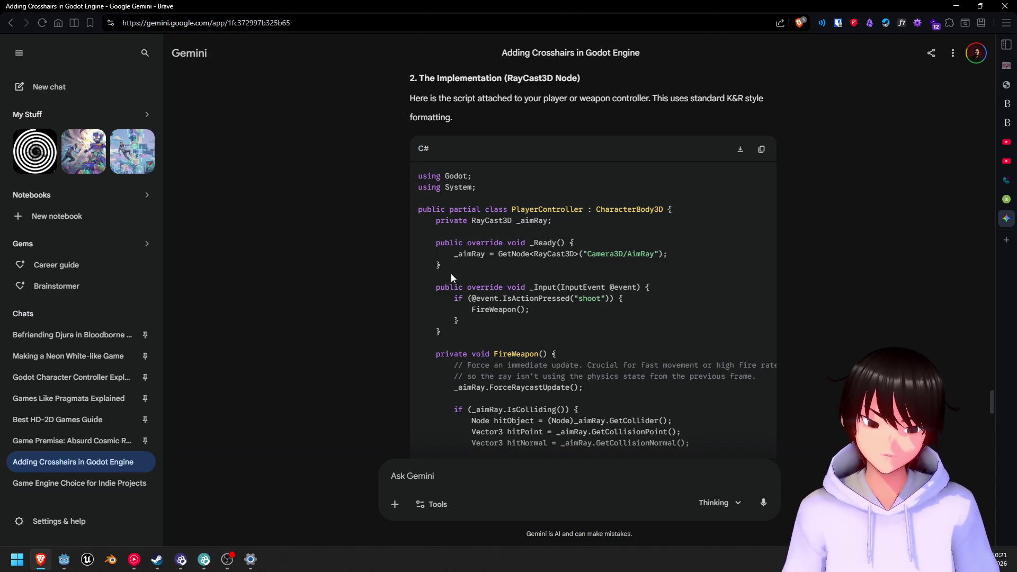
{"action": "scroll", "coordinate": [586, 289], "scroll_direction": "up", "scroll_amount": 4}
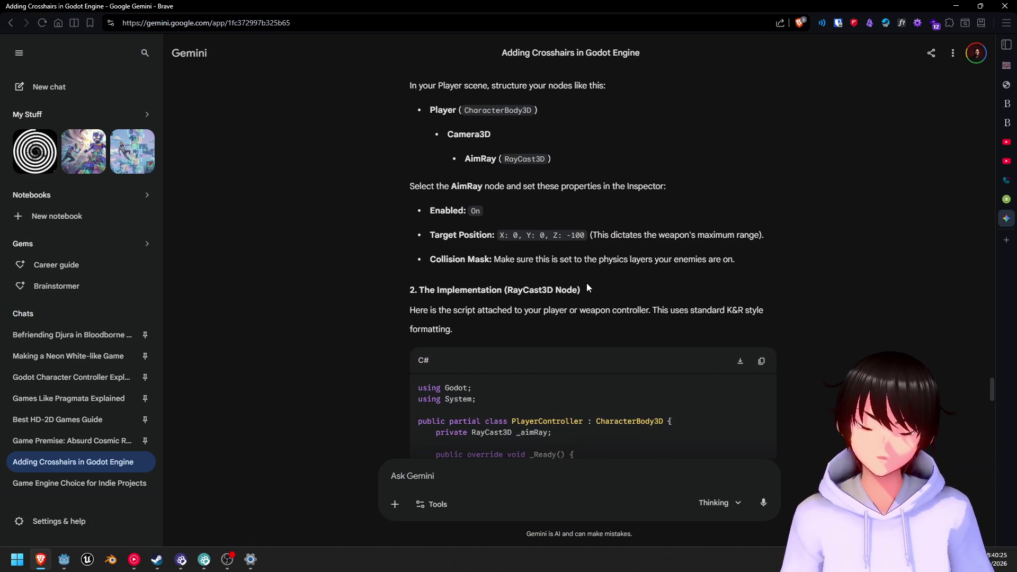
{"action": "scroll", "coordinate": [584, 285], "scroll_direction": "down", "scroll_amount": 5}
{"action": "scroll", "coordinate": [566, 293], "scroll_direction": "up", "scroll_amount": 4}
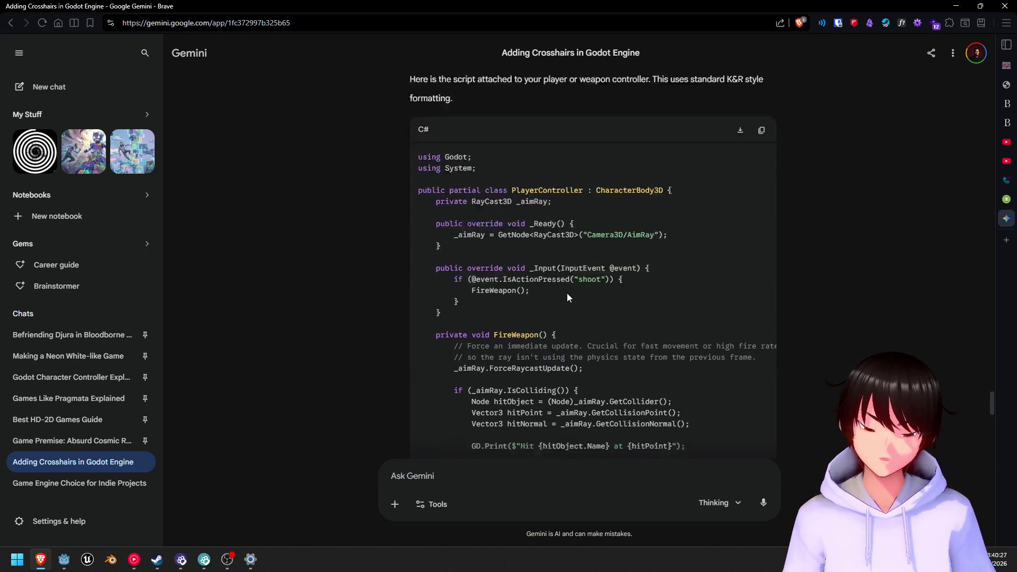
{"action": "scroll", "coordinate": [535, 303], "scroll_direction": "down", "scroll_amount": 4}
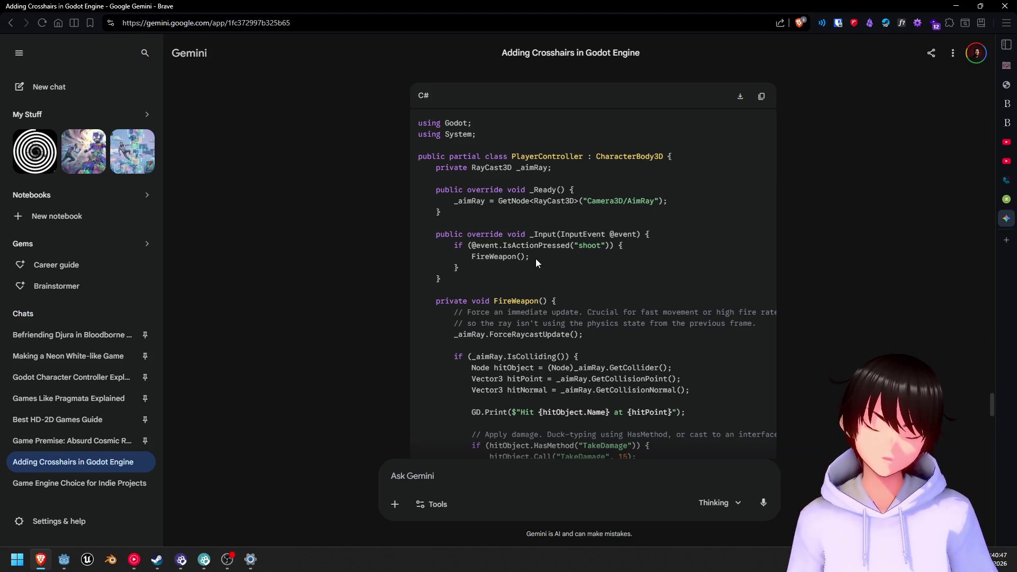
{"action": "scroll", "coordinate": [547, 243], "scroll_direction": "down", "scroll_amount": 4}
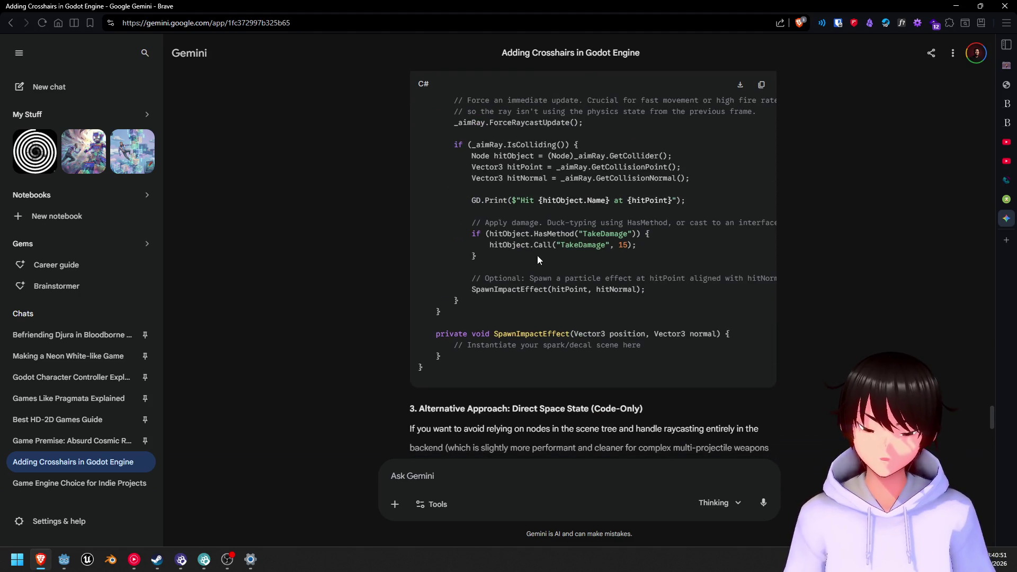
{"action": "scroll", "coordinate": [542, 241], "scroll_direction": "up", "scroll_amount": 5}
{"action": "scroll", "coordinate": [542, 240], "scroll_direction": "down", "scroll_amount": 4}
{"action": "scroll", "coordinate": [596, 237], "scroll_direction": "up", "scroll_amount": 4}
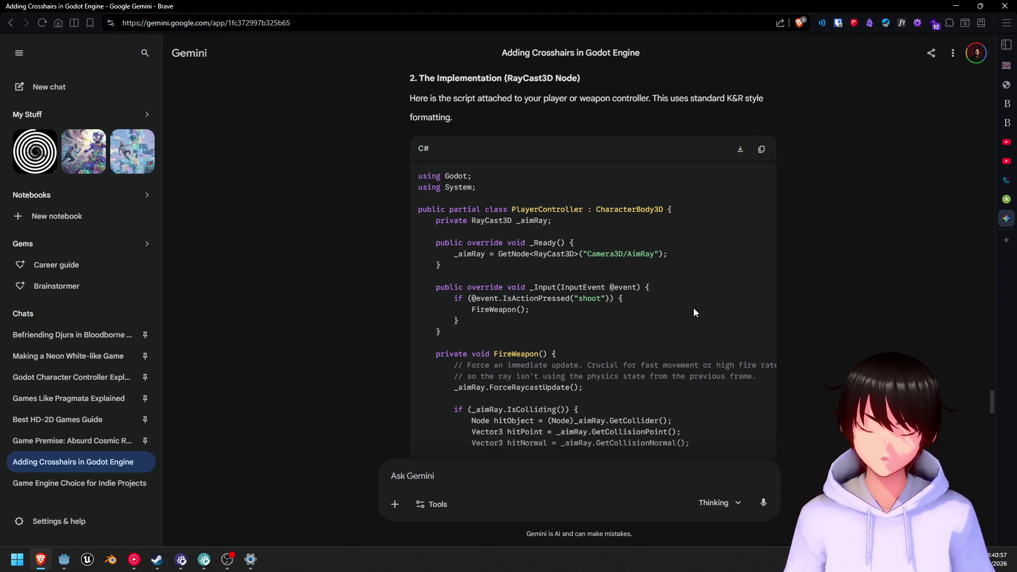
{"action": "scroll", "coordinate": [649, 274], "scroll_direction": "down", "scroll_amount": 6}
{"action": "scroll", "coordinate": [602, 243], "scroll_direction": "up", "scroll_amount": 5}
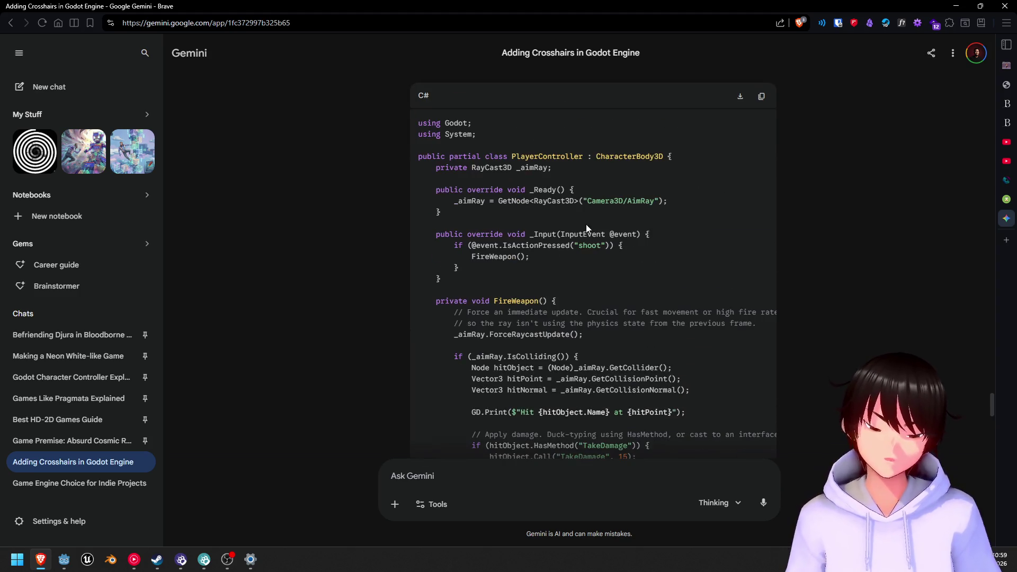
{"action": "scroll", "coordinate": [582, 255], "scroll_direction": "up", "scroll_amount": 3}
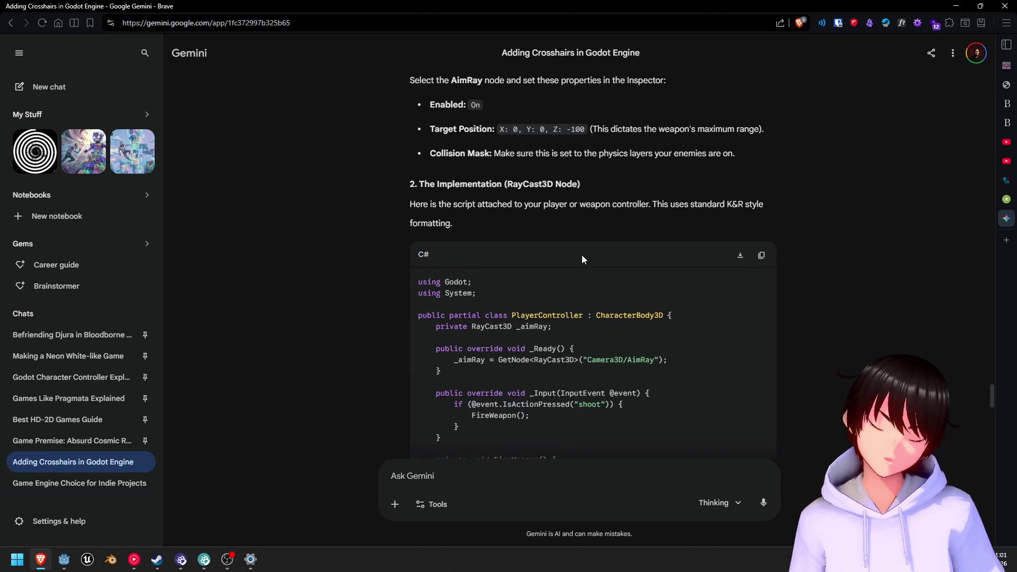
{"action": "scroll", "coordinate": [564, 261], "scroll_direction": "up", "scroll_amount": 3}
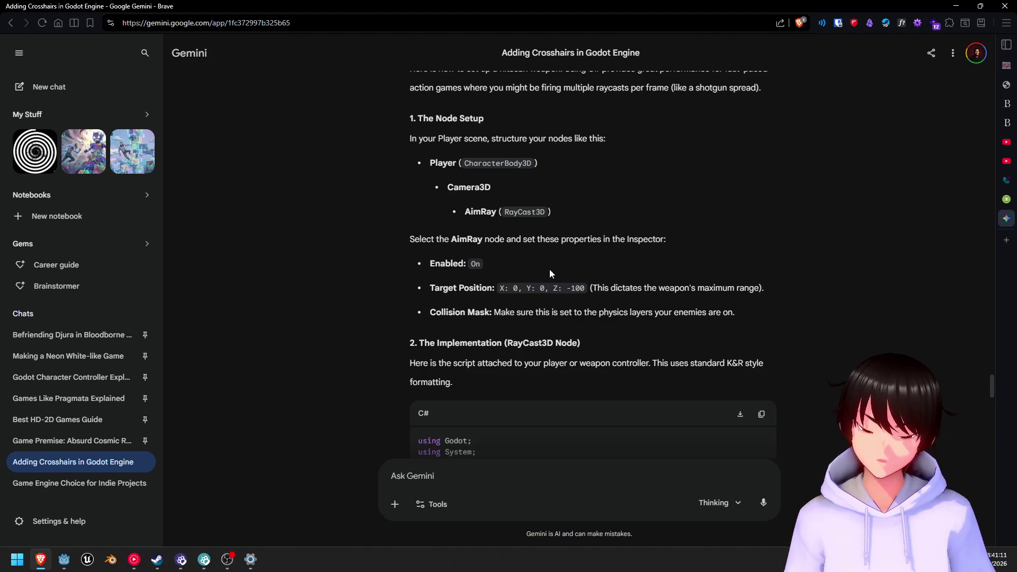
{"action": "scroll", "coordinate": [550, 270], "scroll_direction": "down", "scroll_amount": 3}
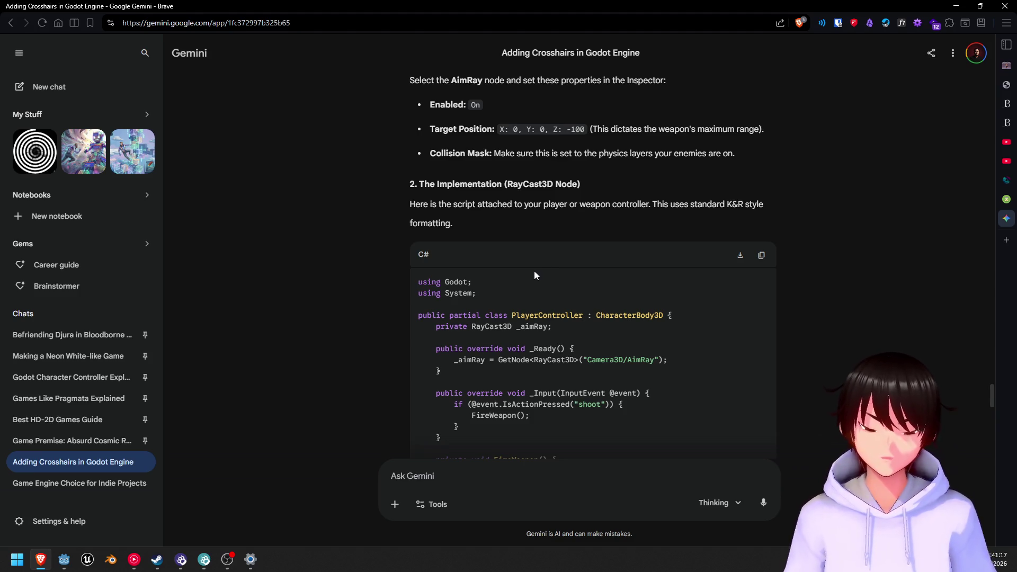
{"action": "scroll", "coordinate": [534, 271], "scroll_direction": "down", "scroll_amount": 4}
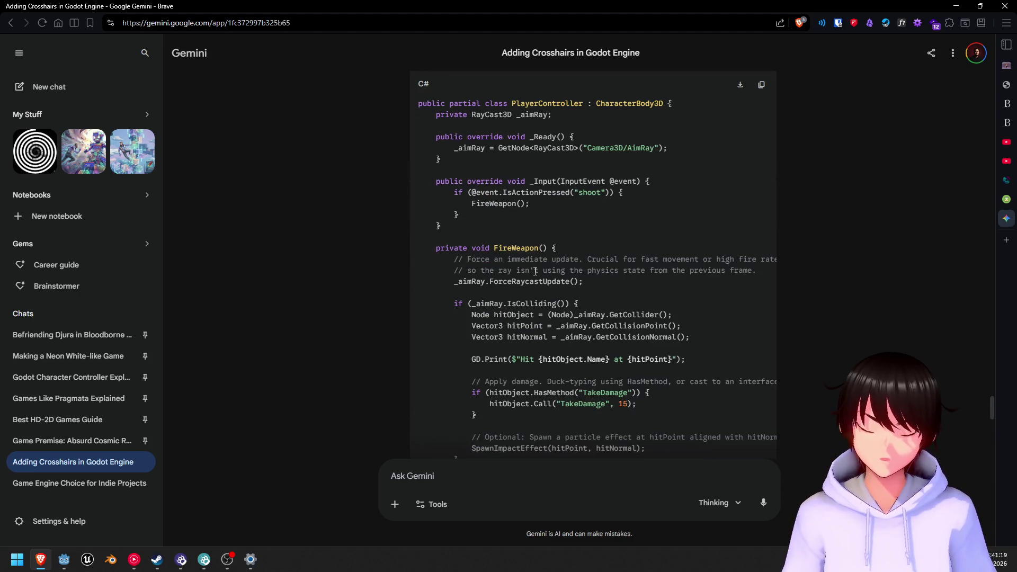
{"action": "scroll", "coordinate": [535, 271], "scroll_direction": "down", "scroll_amount": 4}
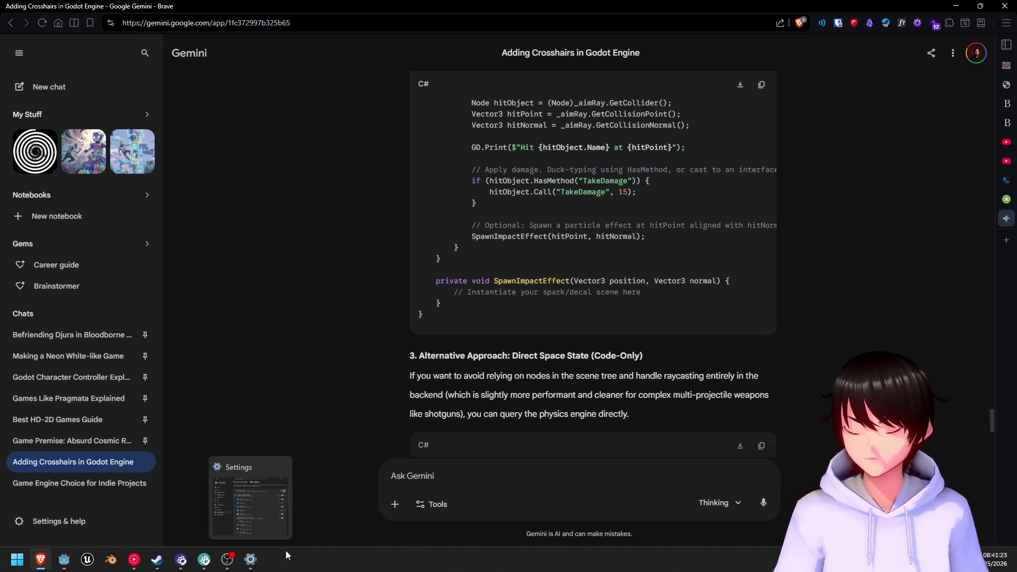
{"action": "mouse_move", "coordinate": [230, 566]}
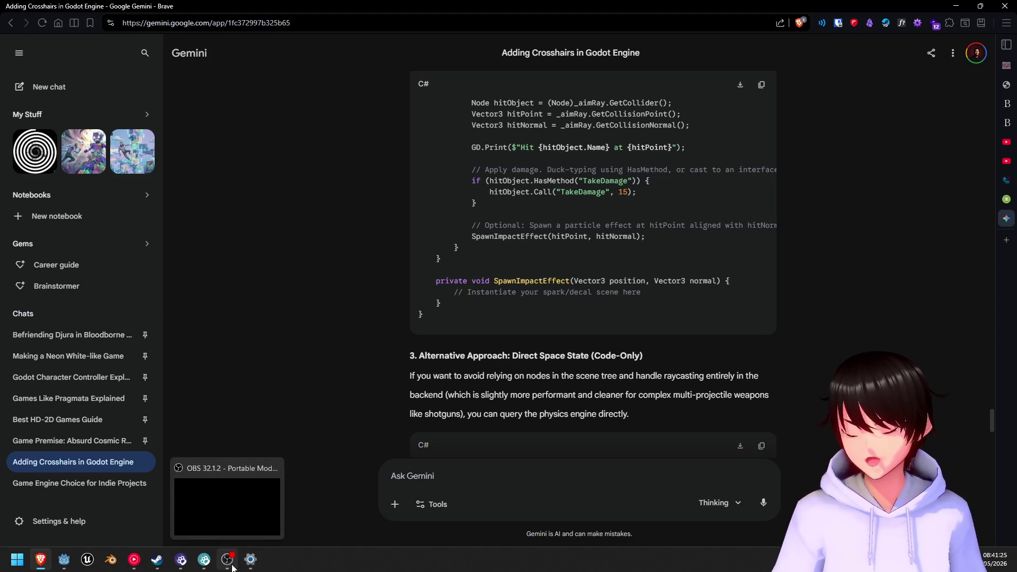